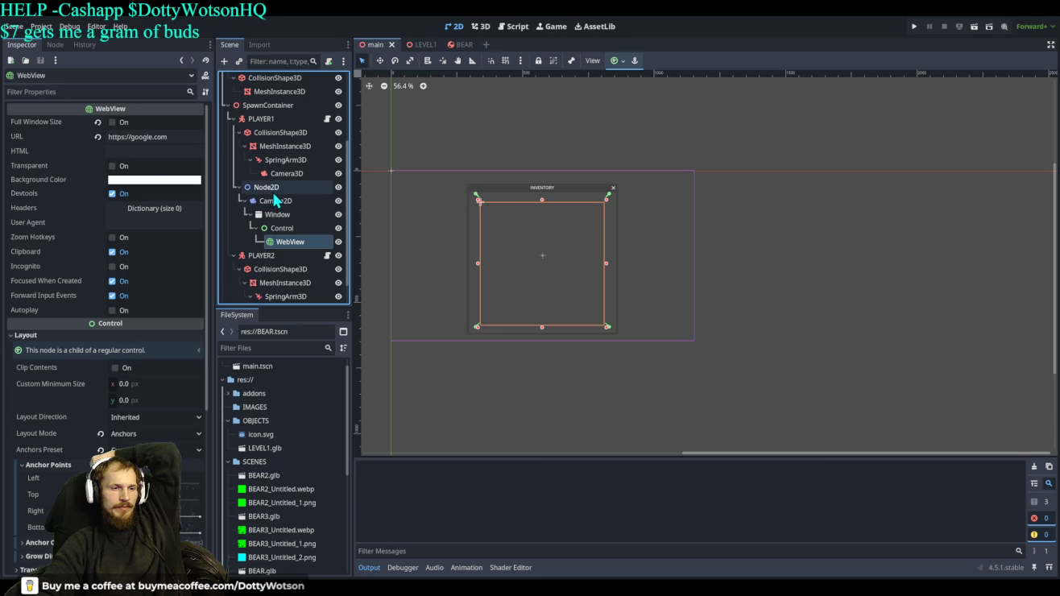
Step: Hide the Node2D holding the Camera2D and Inventory window by unchecking Visible
left_click(480, 26)
left_click(457, 27)
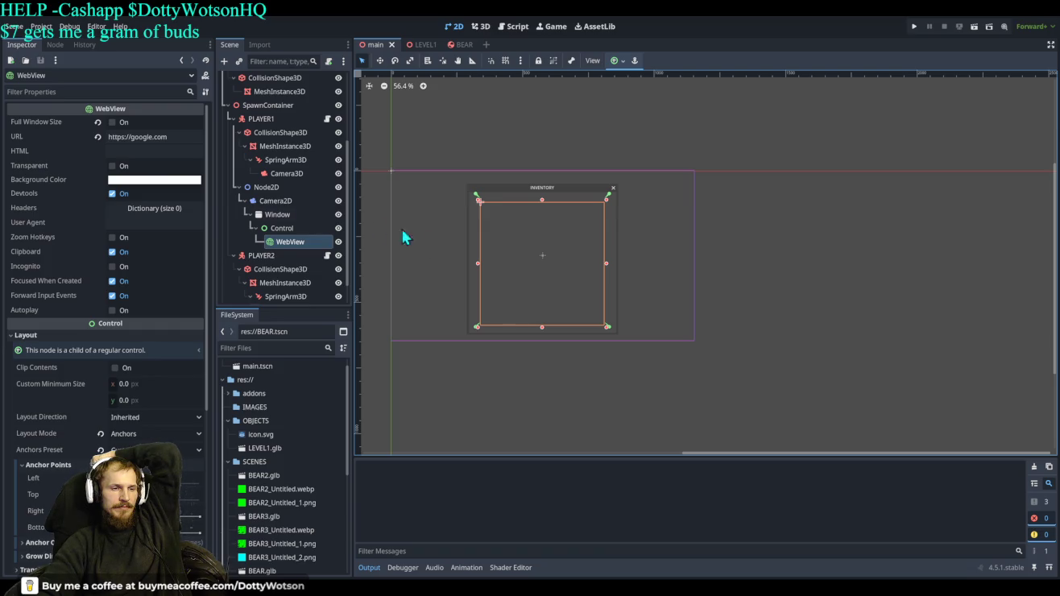
left_click(275, 189)
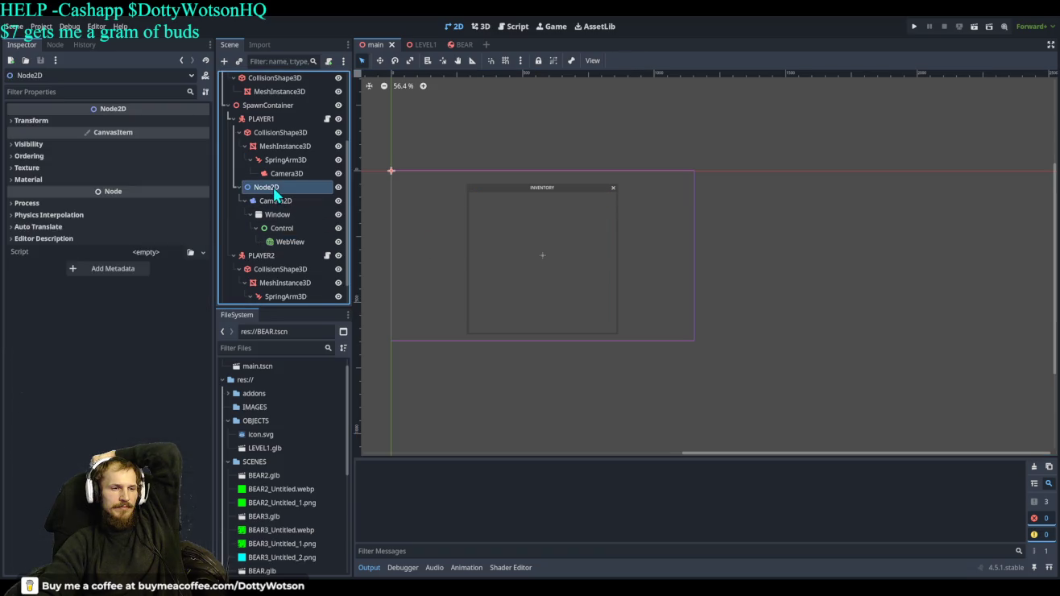
left_click(30, 120)
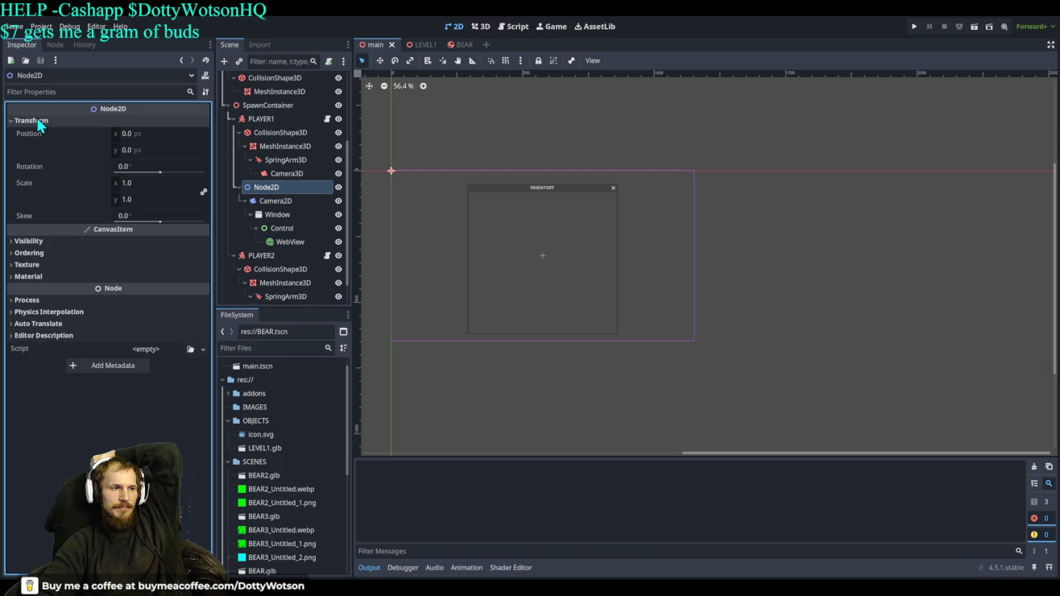
left_click(44, 240)
left_click(118, 254)
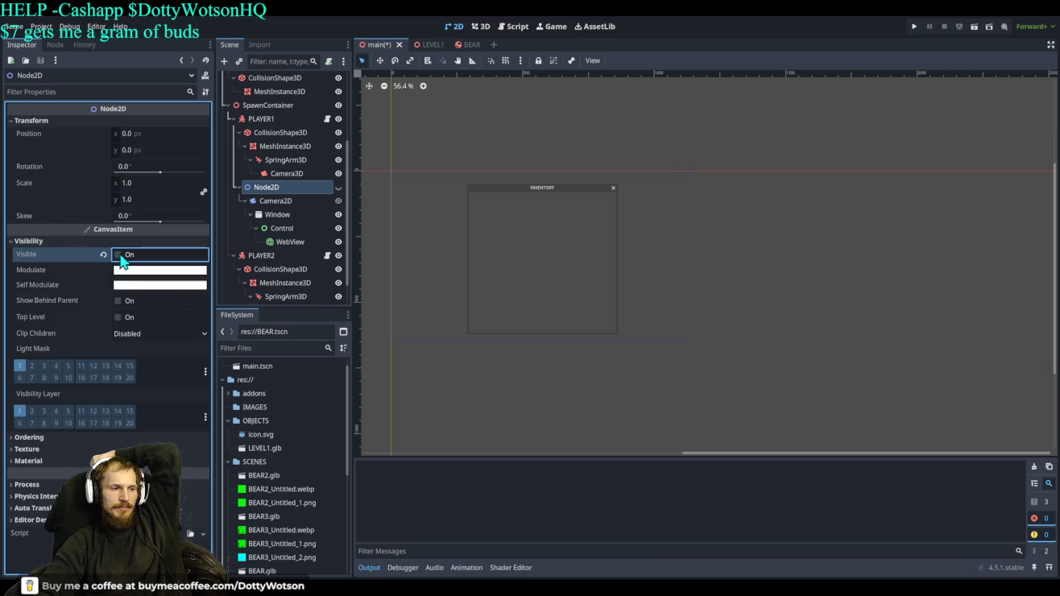
Step: Test-run the scene, stop it with F8, and select the WebView node
left_click(914, 27)
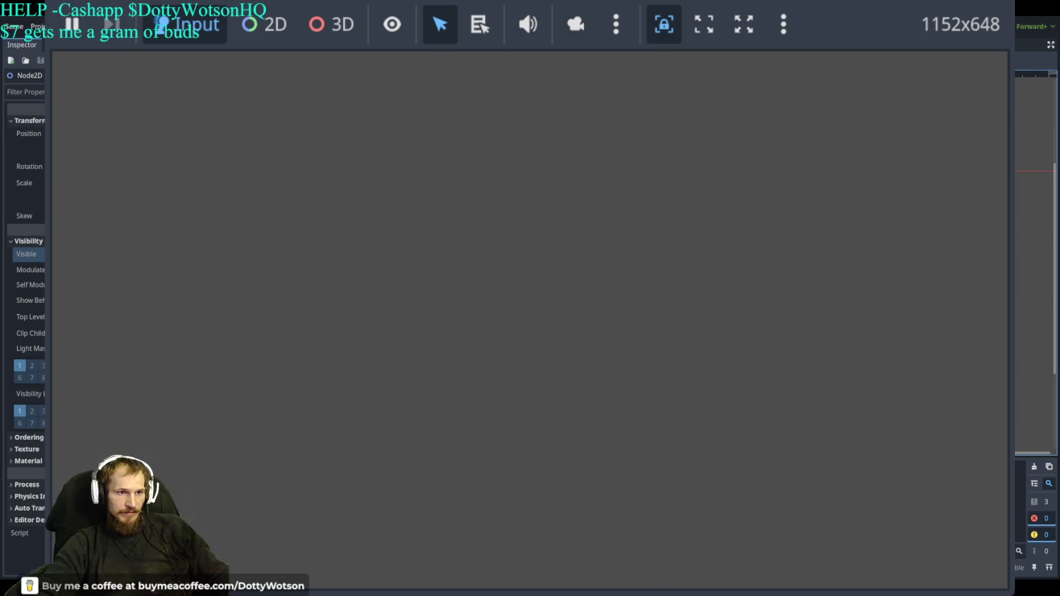
key("F8")
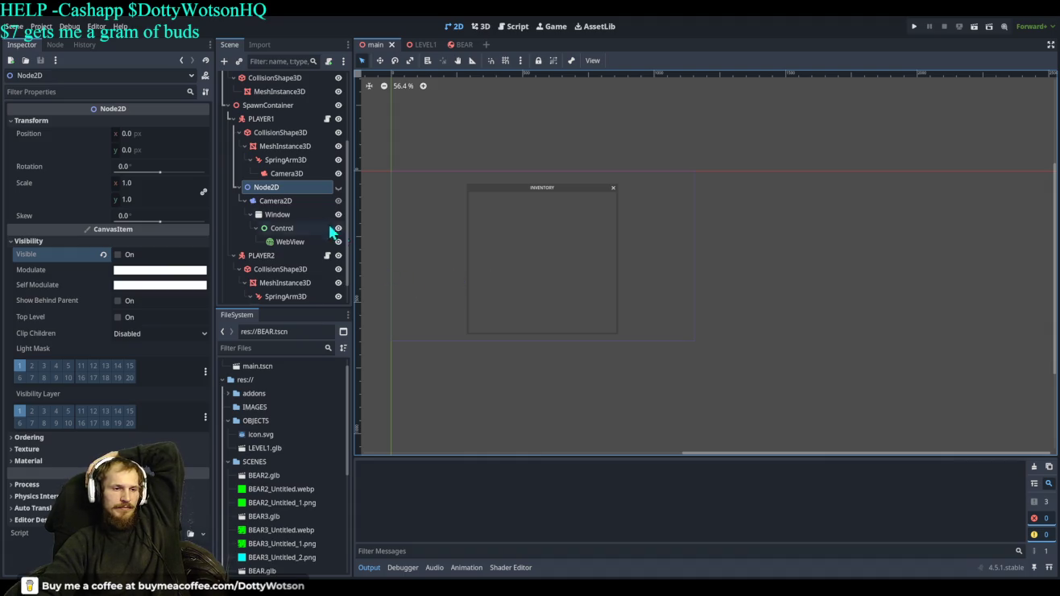
left_click(280, 247)
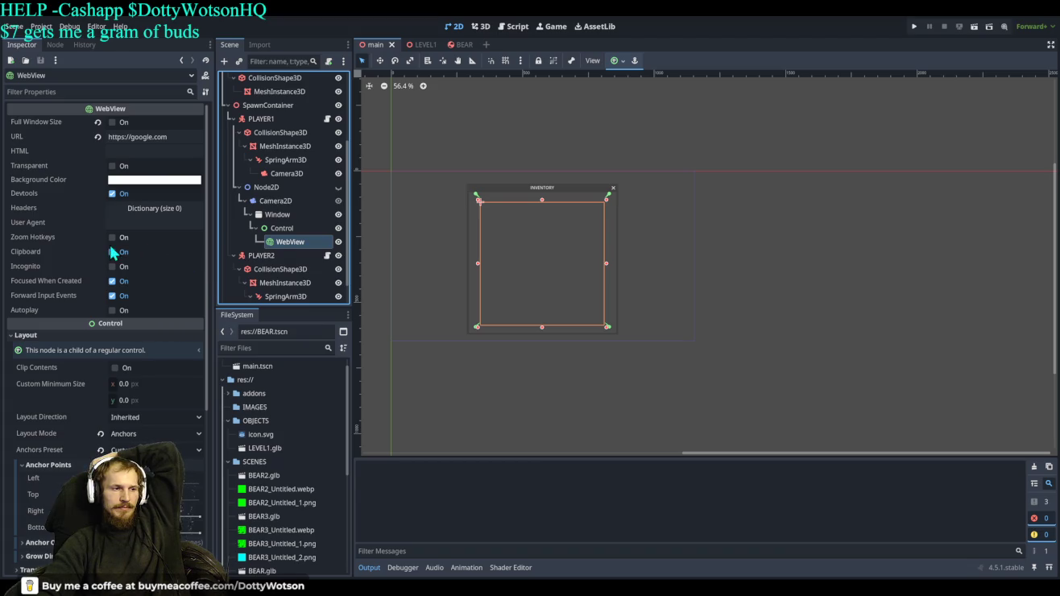
left_click(113, 193)
left_click(113, 194)
left_click(112, 123)
left_click(97, 135)
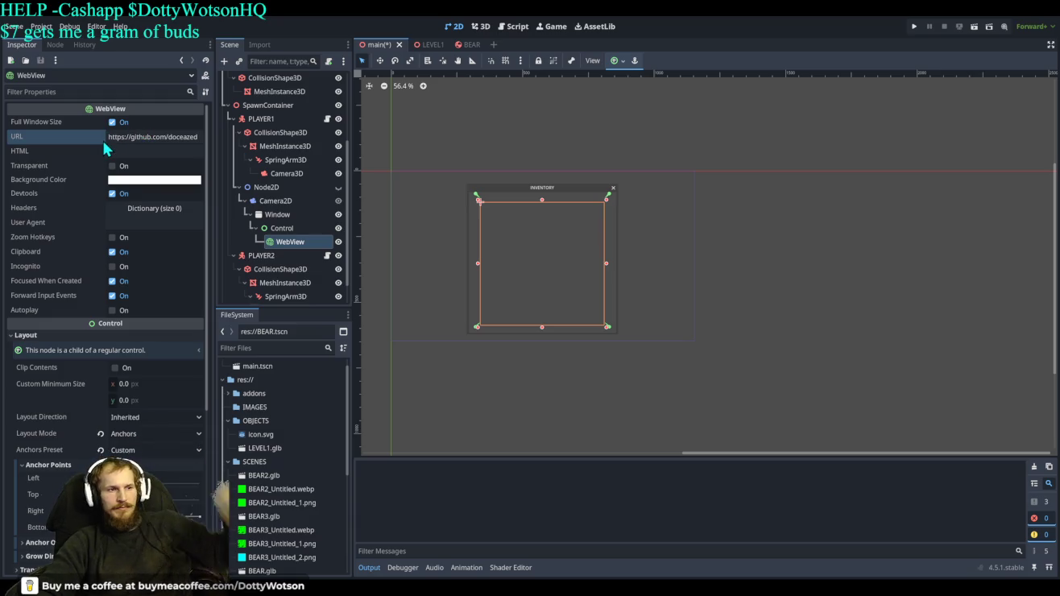
key("ctrl+z")
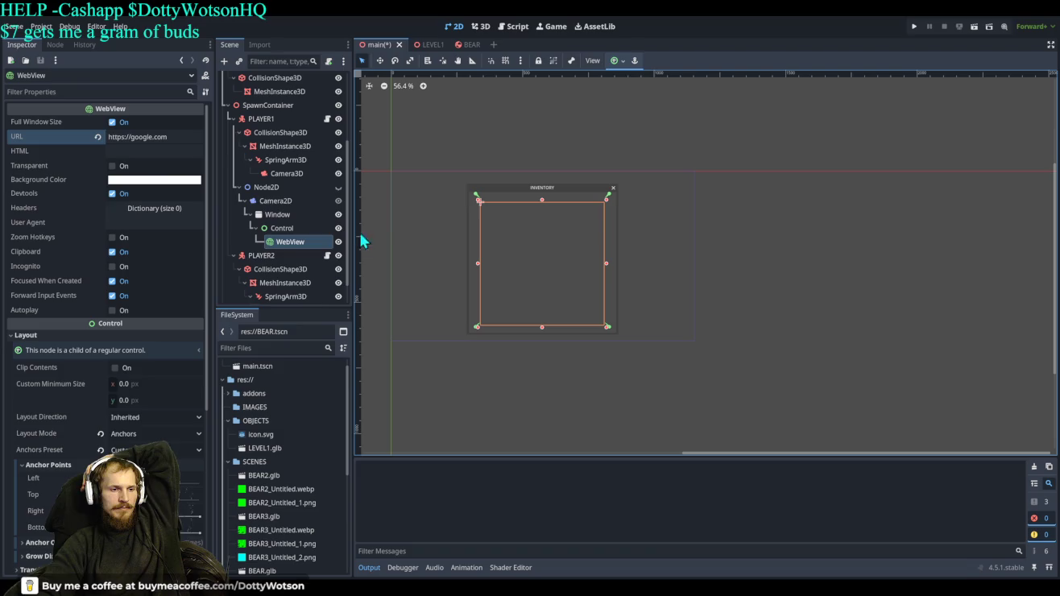
left_click(205, 75)
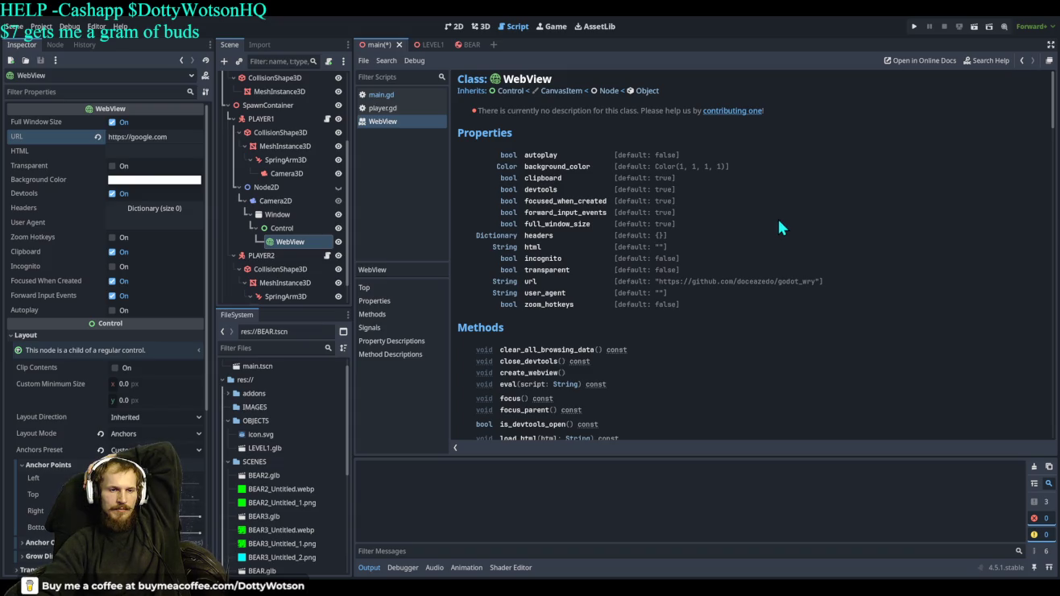
Step: Browse the WebView docs down to Methods, then select the Window node to give it window.gd
scroll(778, 217, "down", 3)
scroll(777, 219, "down", 2)
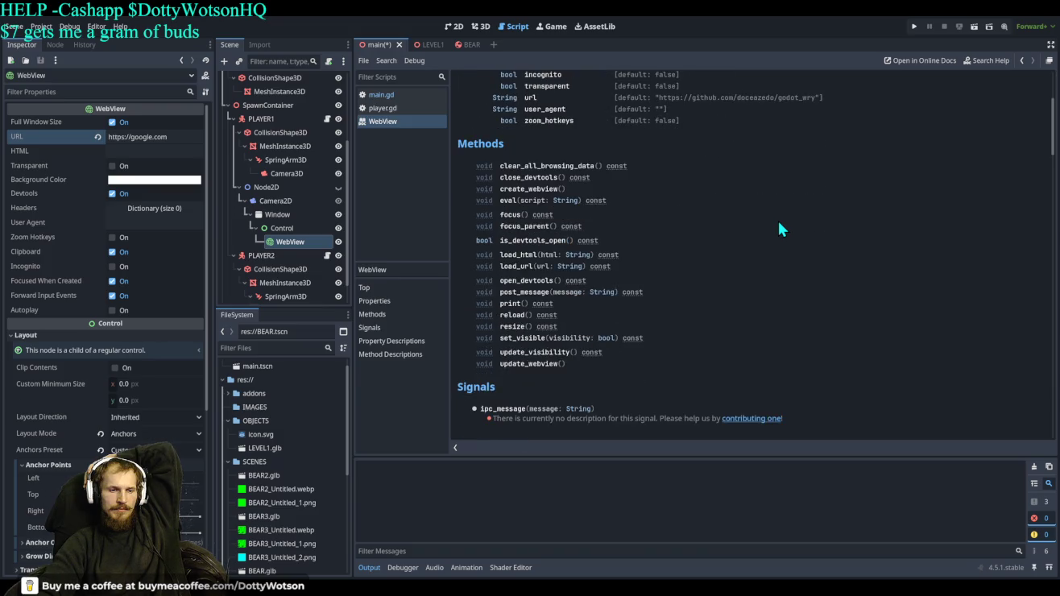
scroll(775, 221, "down", 3)
scroll(772, 224, "up", 2)
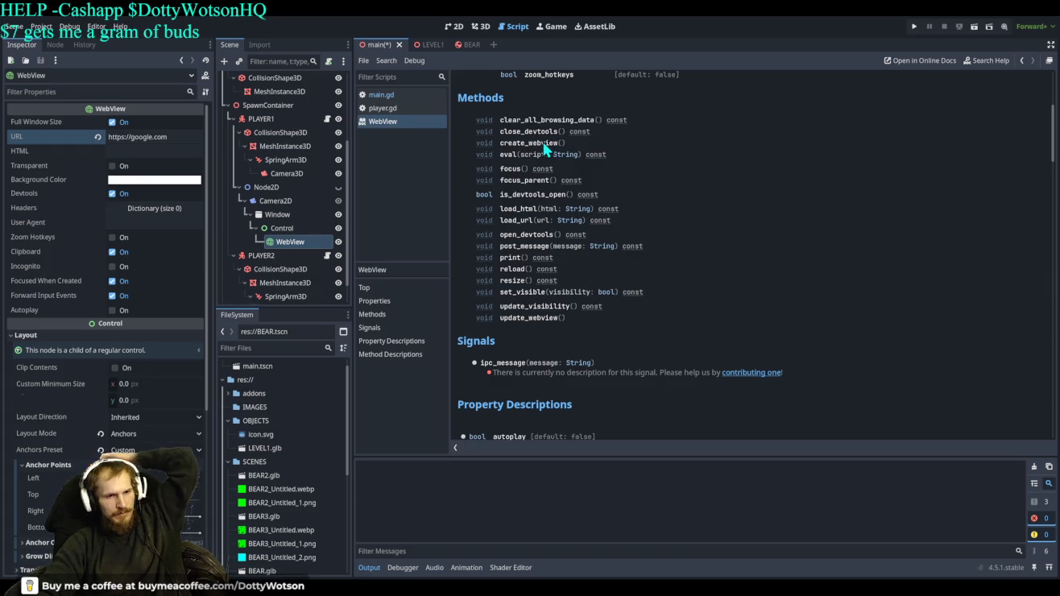
left_click(295, 213)
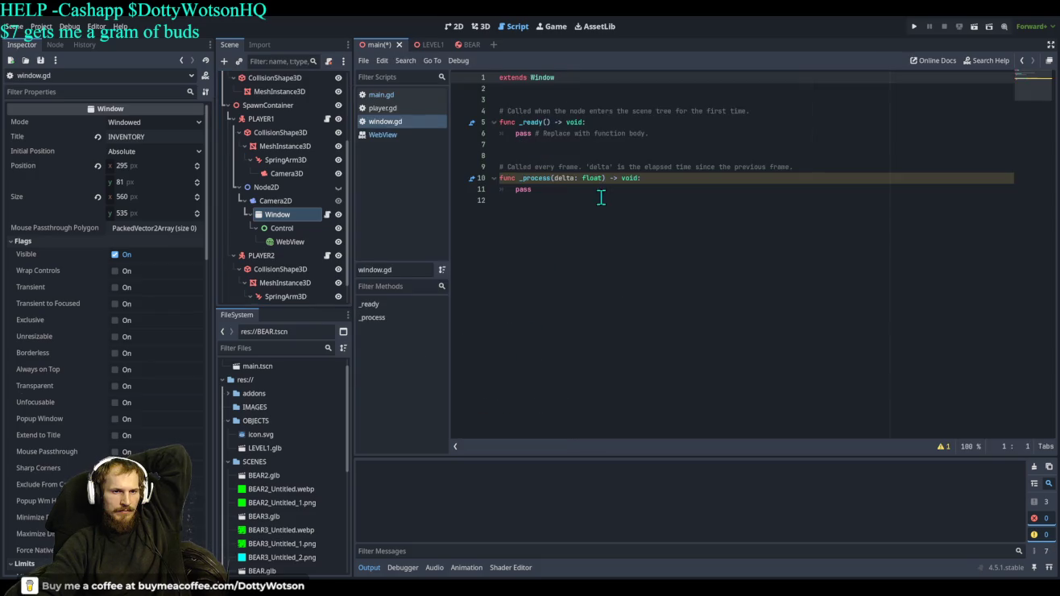
Step: Replace the pass line in _ready with create_webview(): in window.gd
left_click(645, 133)
key("shift+Home")
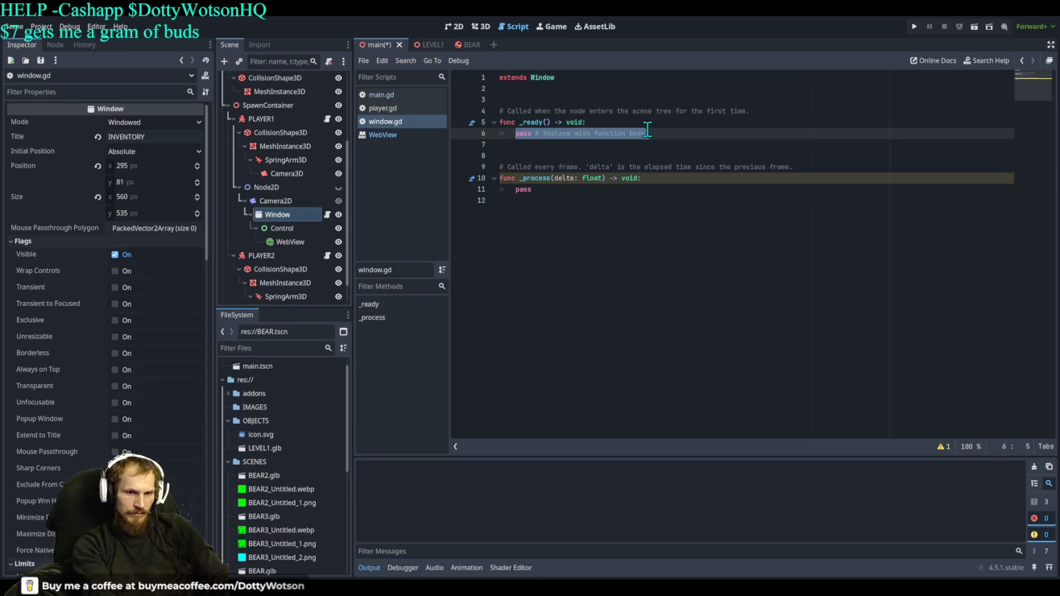
type("create")
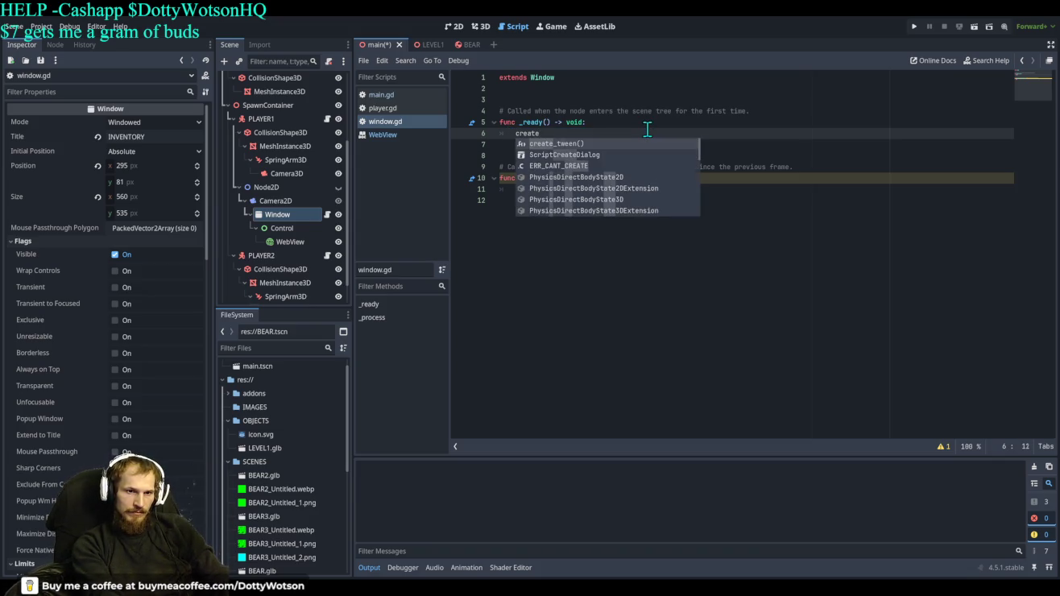
key("Escape")
type(".webview();")
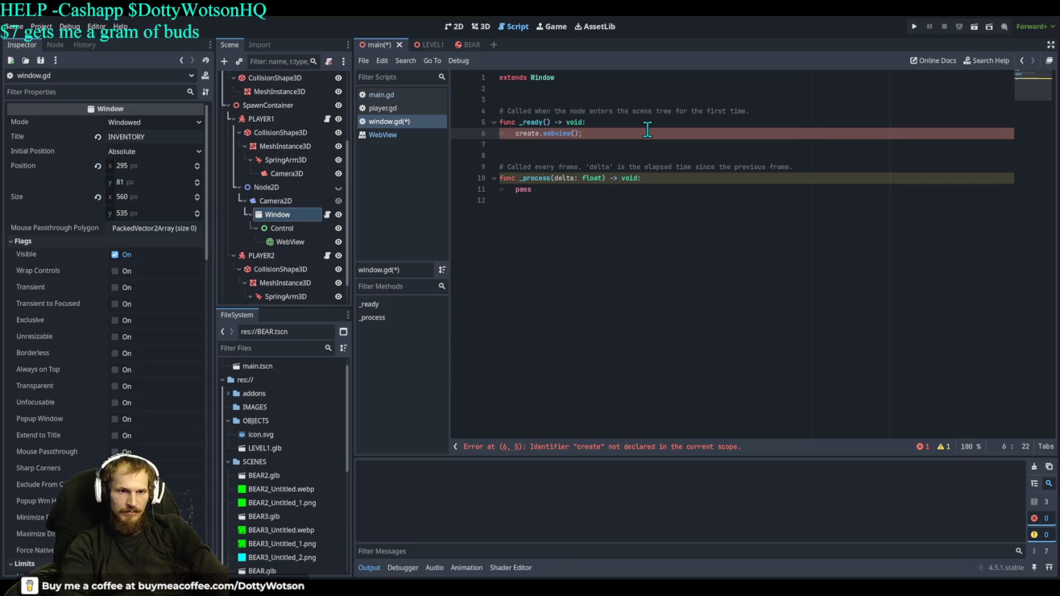
key("BackSpace")
type(":")
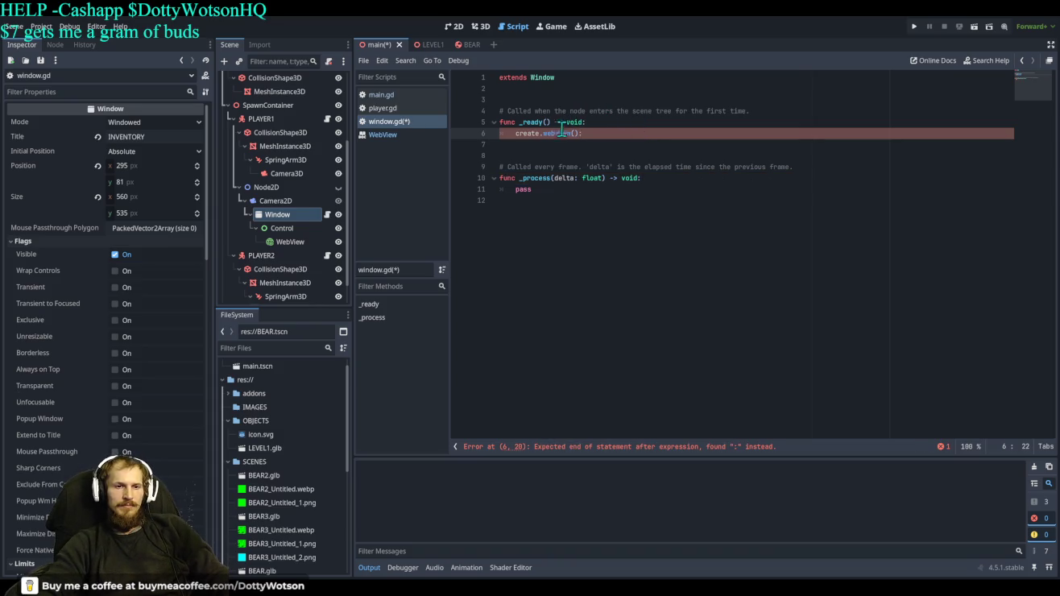
Step: Look up WebView method names in its class reference and via code completion
left_click(391, 134)
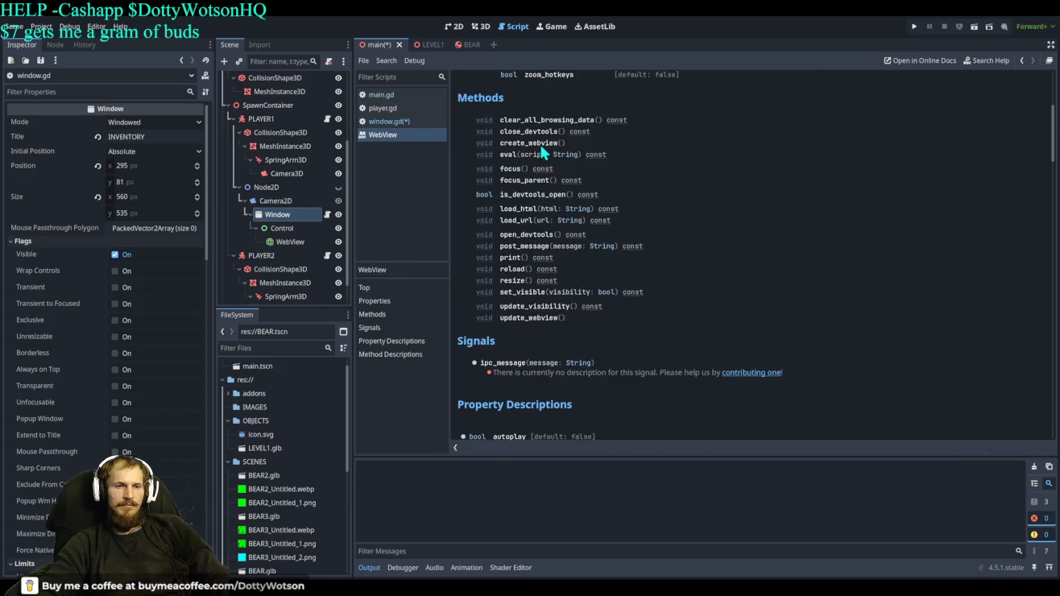
left_click(401, 125)
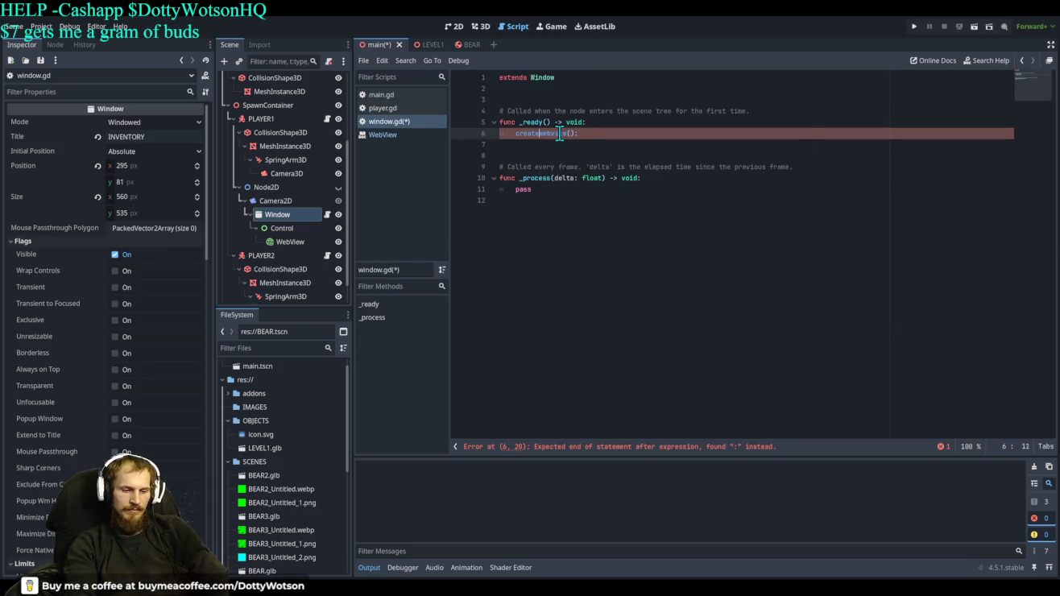
key("ctrl+space")
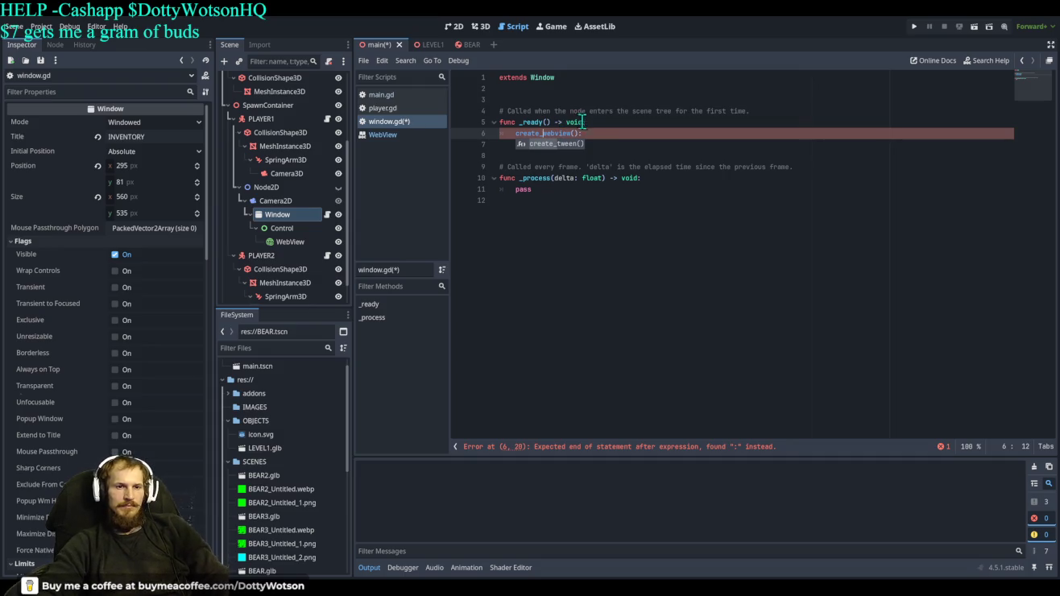
left_click(520, 133)
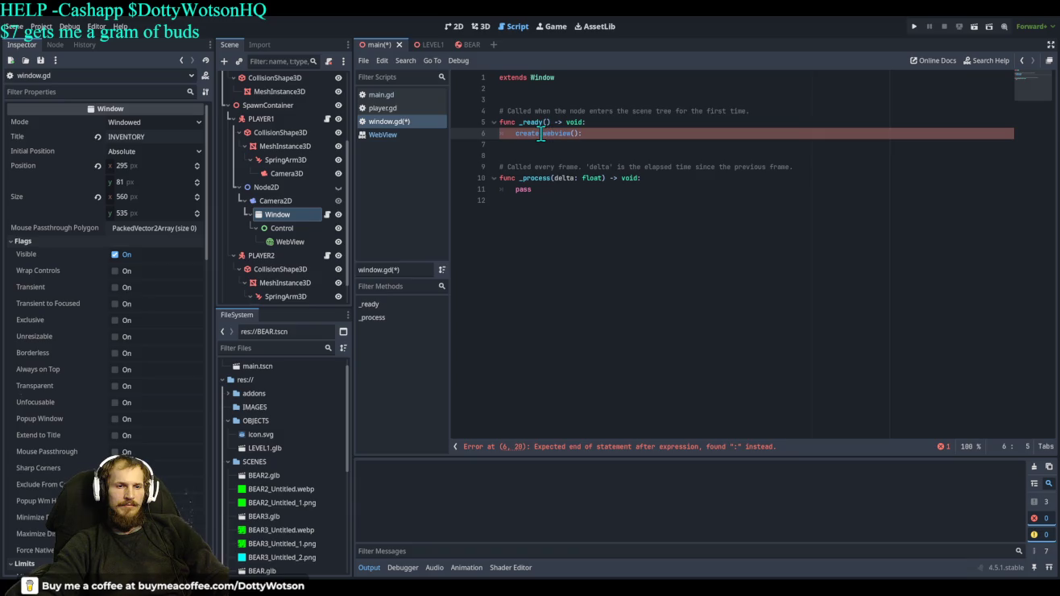
left_click(389, 134)
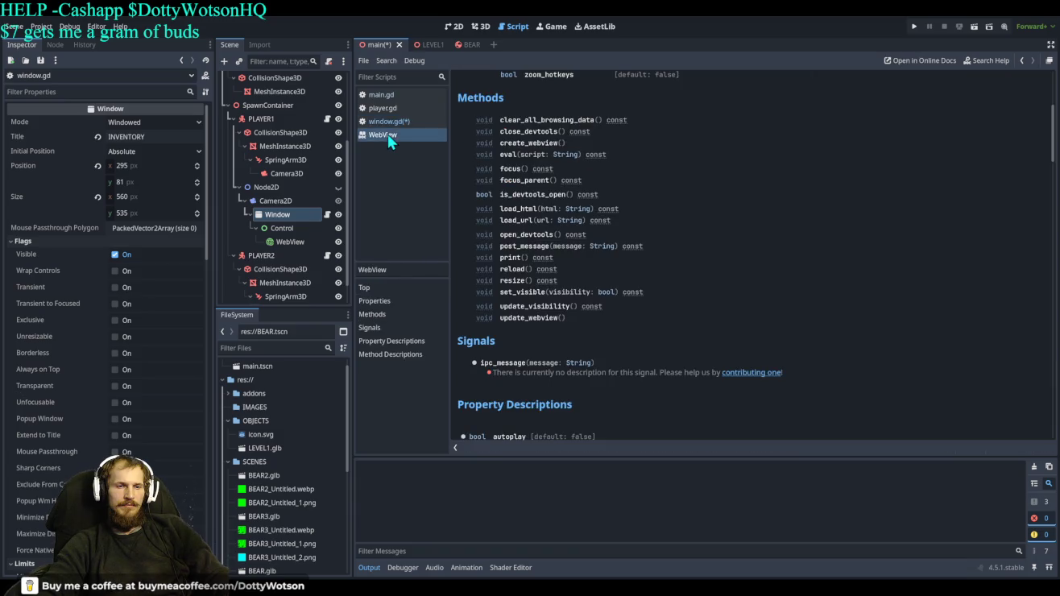
Step: Review the WebView properties and methods, then return to window.gd via the Window node
scroll(611, 229, "up", 5)
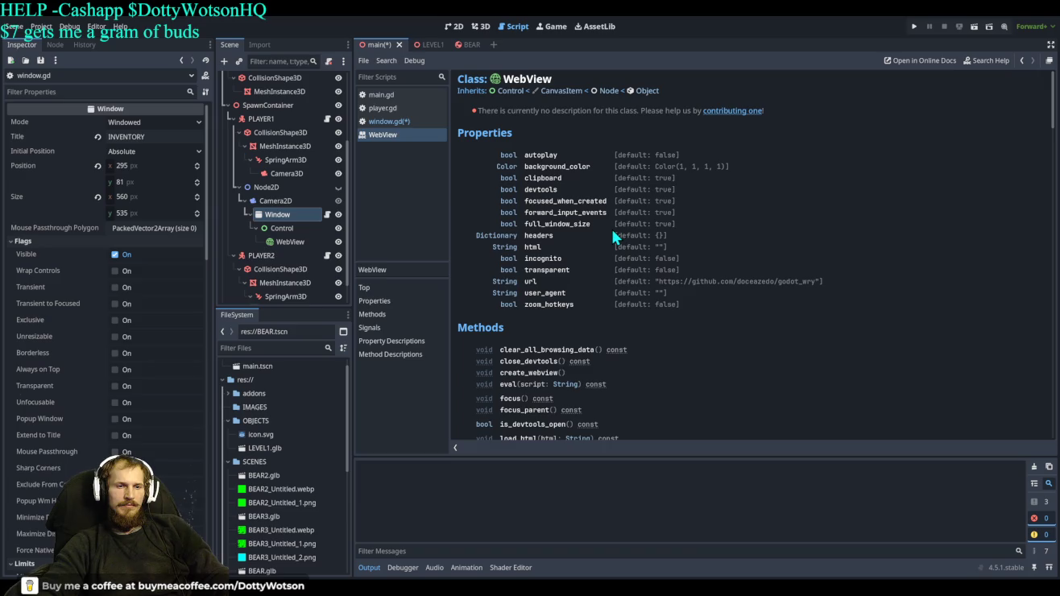
scroll(614, 230, "down", 8)
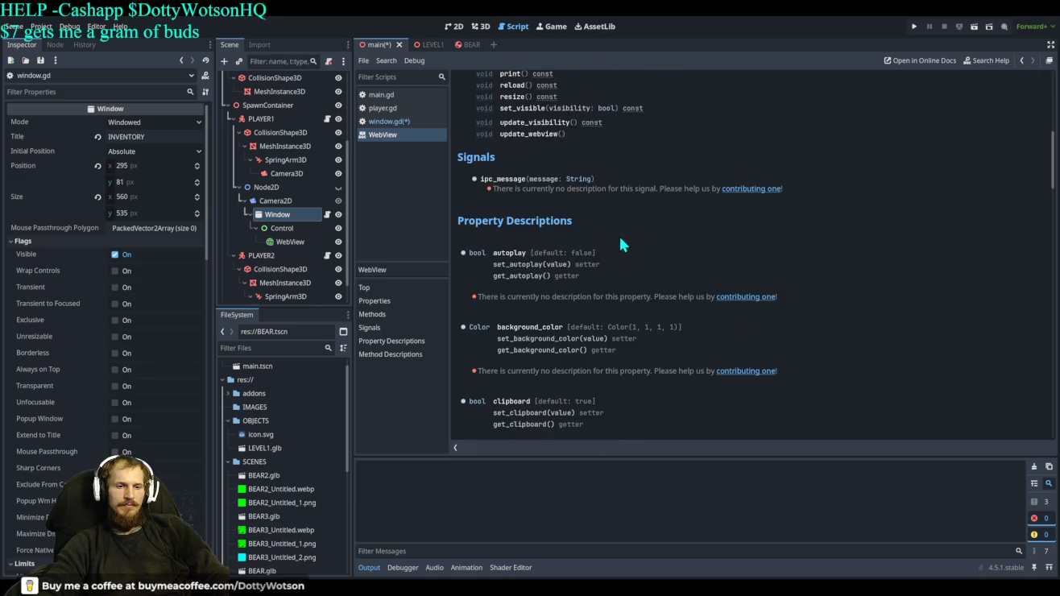
scroll(620, 239, "down", 3)
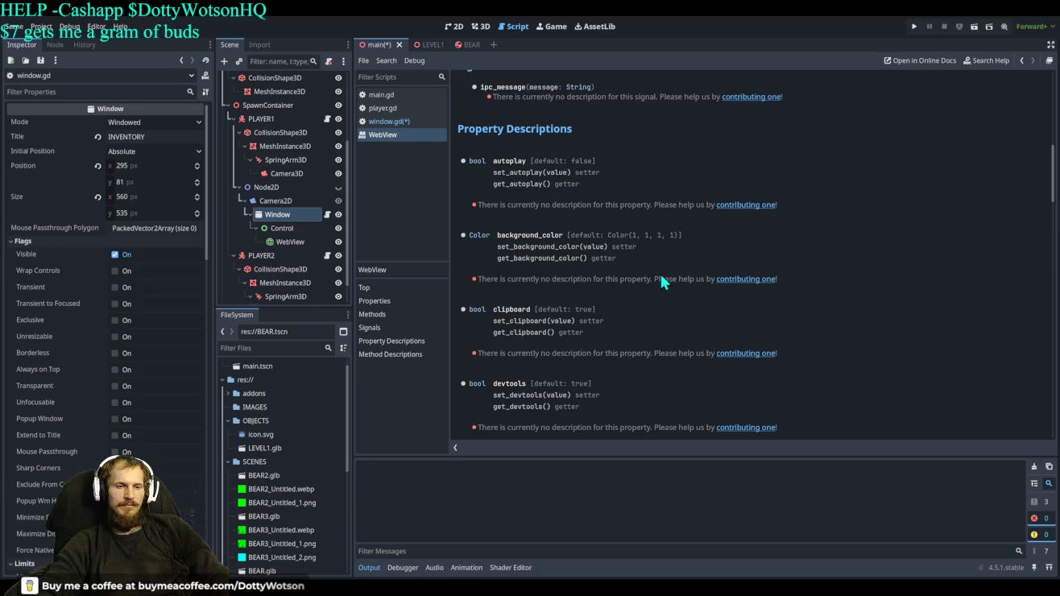
scroll(659, 279, "down", 6)
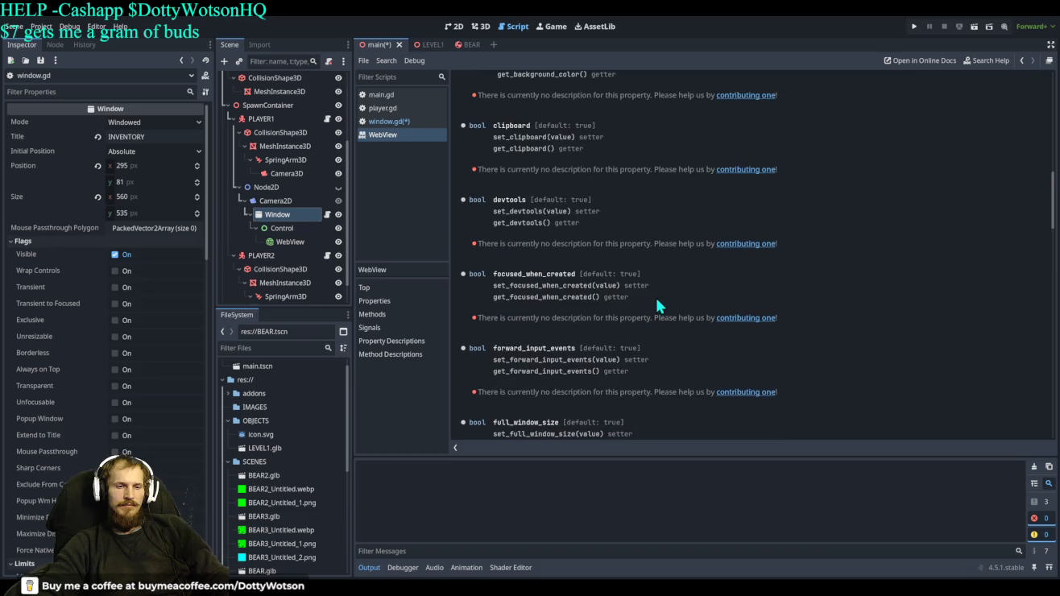
scroll(657, 304, "up", 15)
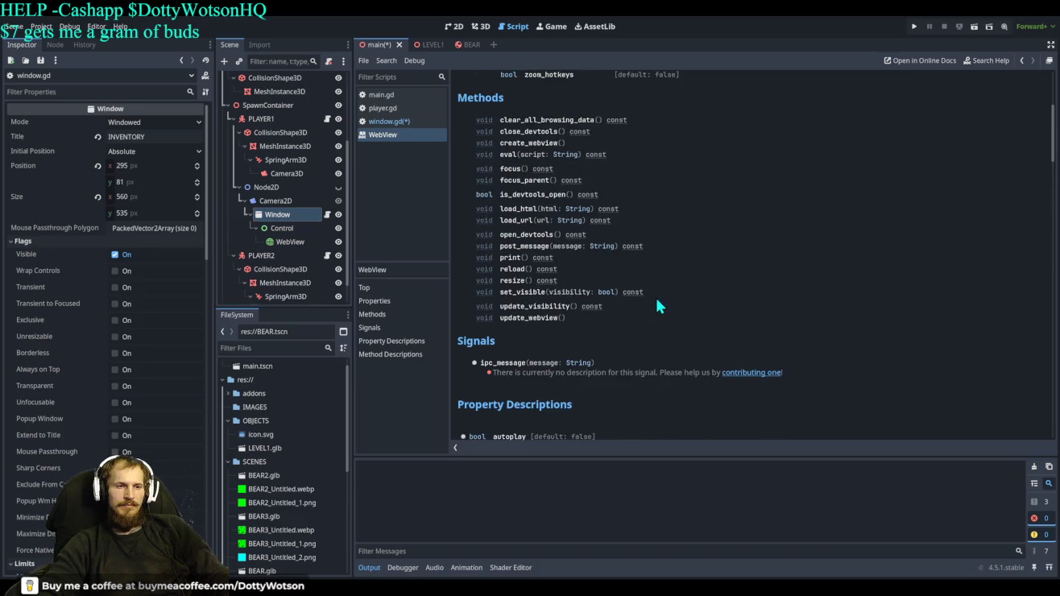
left_click(286, 216)
left_click(384, 122)
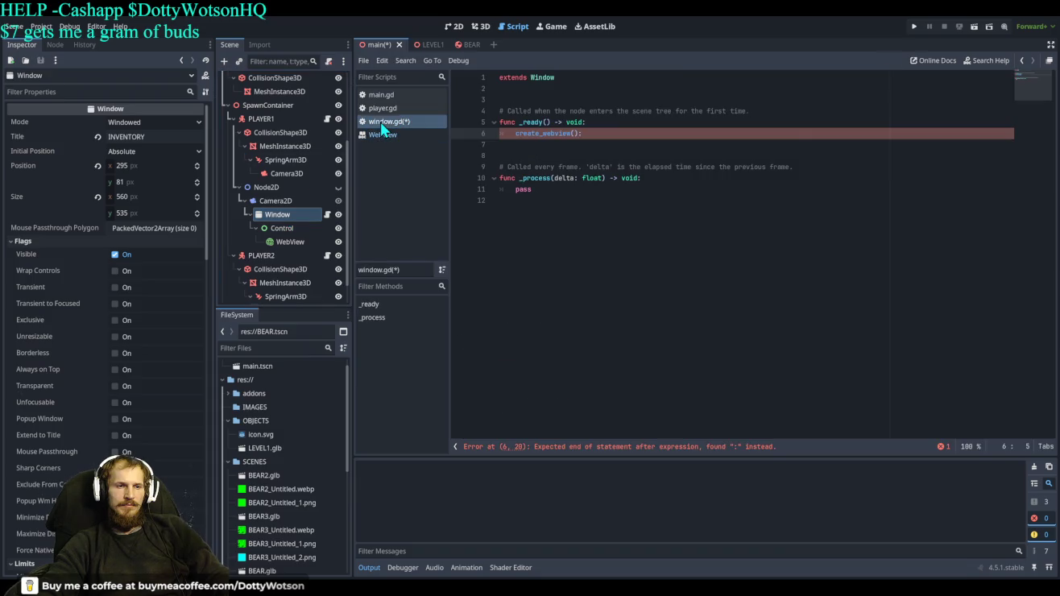
Step: Delete the _process function, including its pass statement and comment, from window.gd
left_click(516, 190)
key("Return")
key("BackSpace")
key("shift+End")
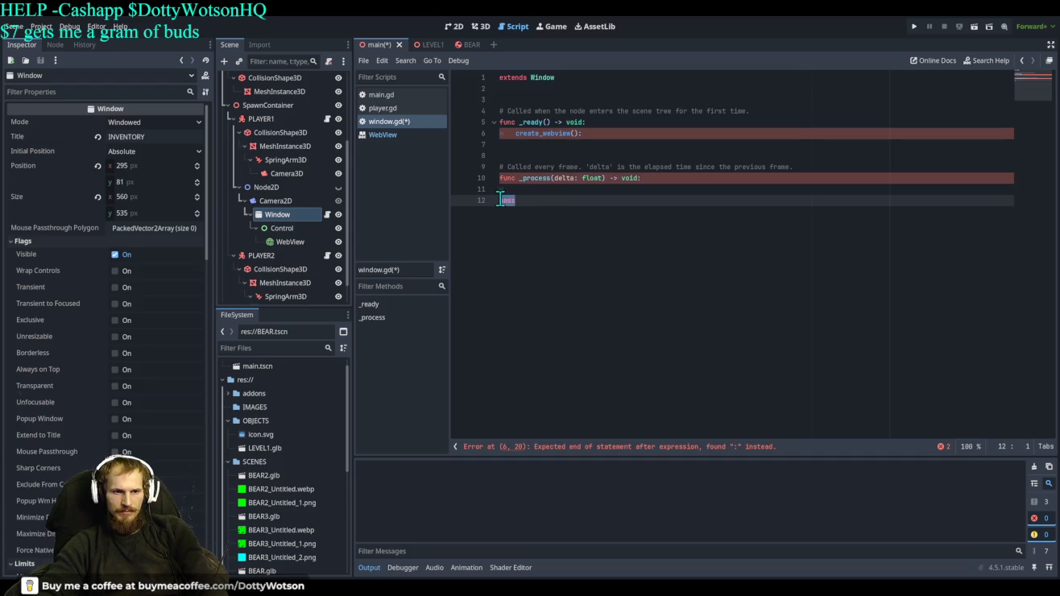
key("BackSpace")
key("BackSpace")
key("BackSpace")
key("BackSpace")
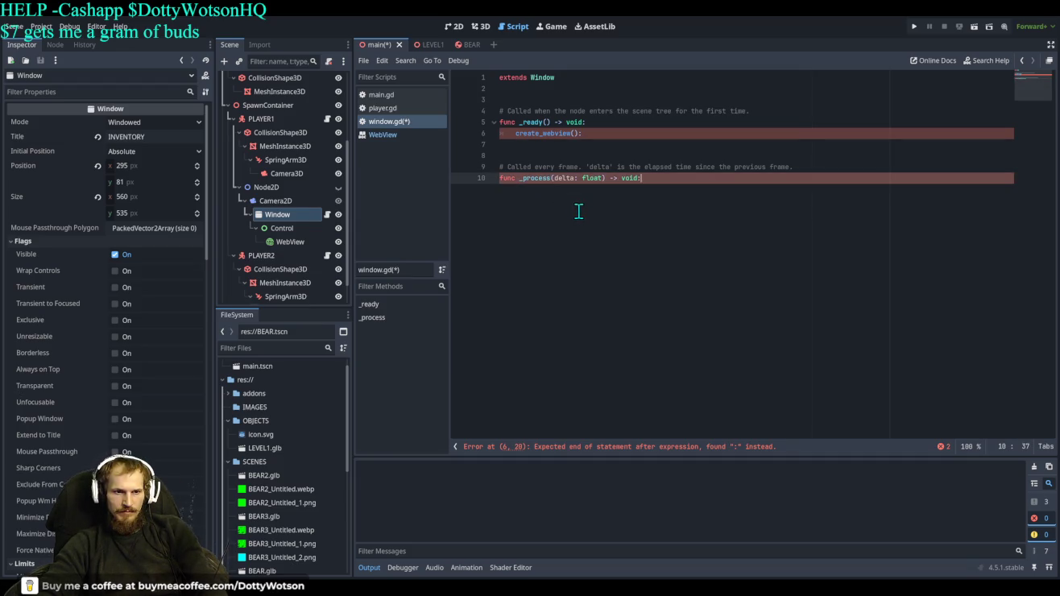
left_click_drag(691, 182, 601, 155)
key("BackSpace")
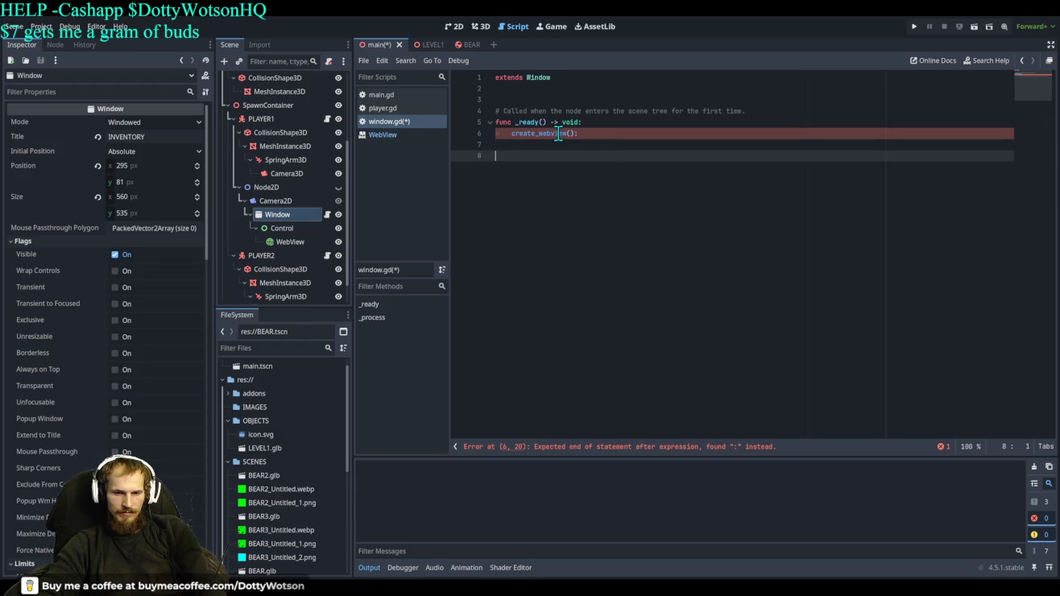
Step: Drop the trailing colon after create_webview() on line 6 and select the call
left_click(589, 134)
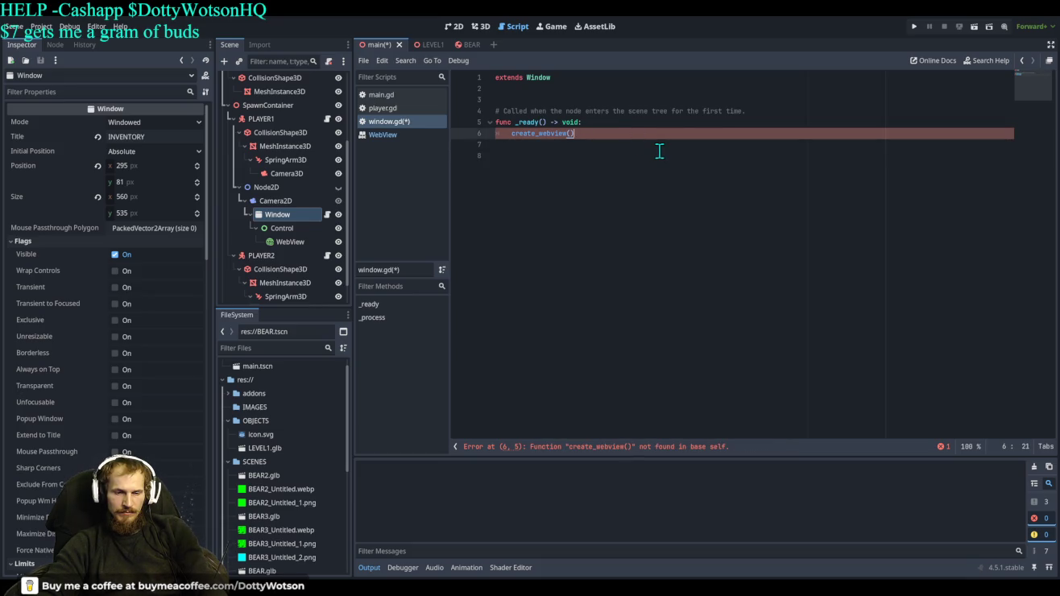
type(":")
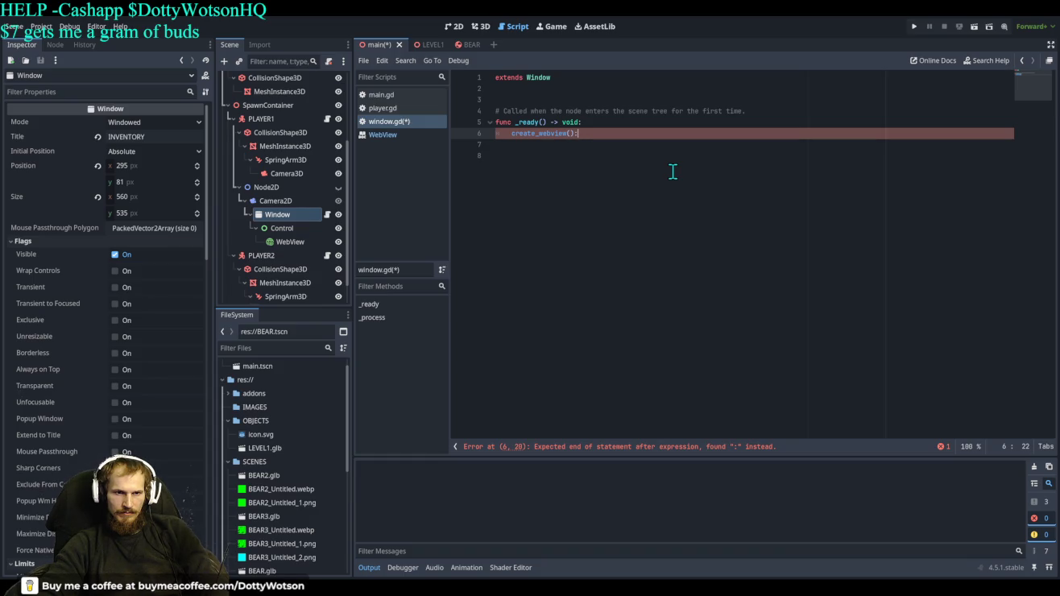
key("BackSpace")
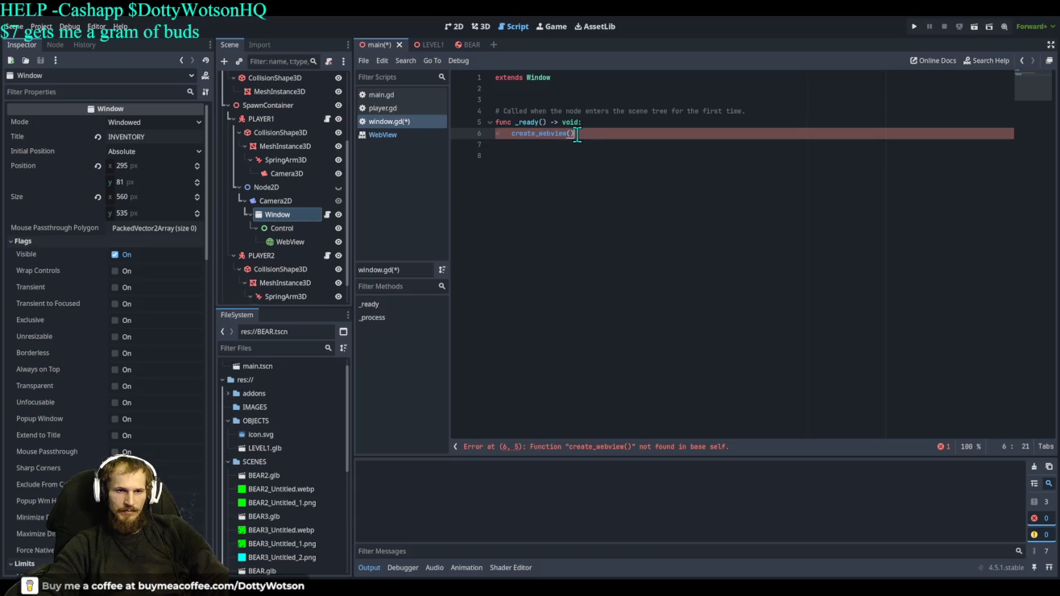
left_click_drag(577, 133, 511, 133)
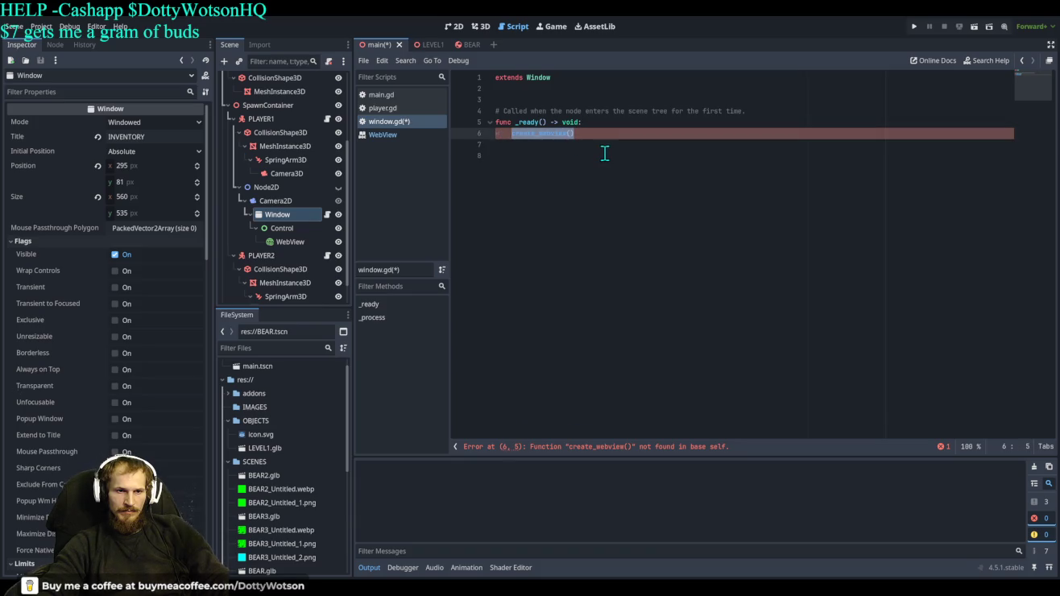
Step: Move the call to line 2 as var beef = create_webview() and type beef in _ready
left_click_drag(538, 132, 536, 89)
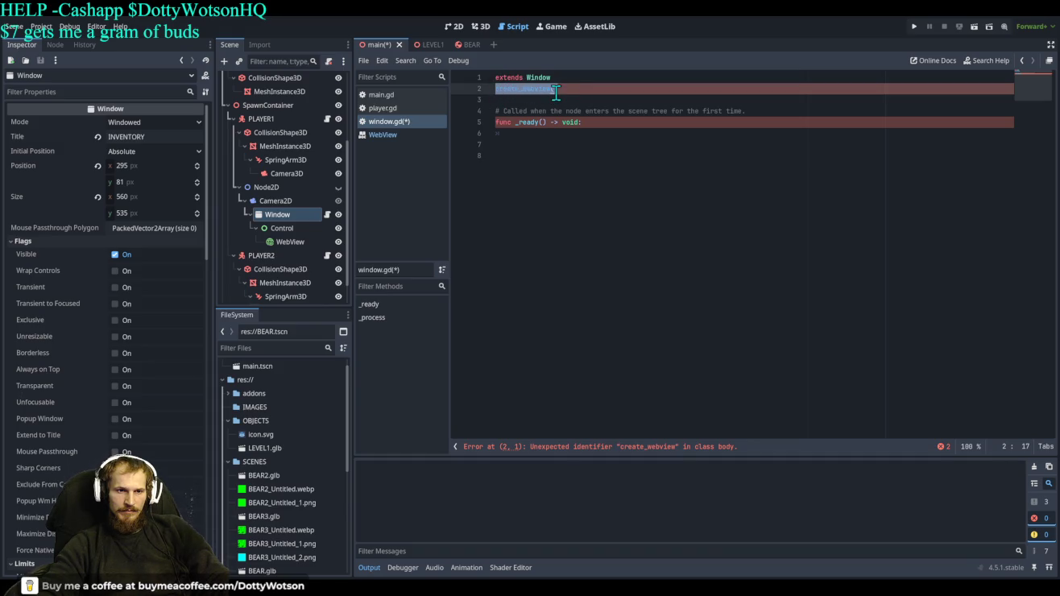
key("Home")
type("var")
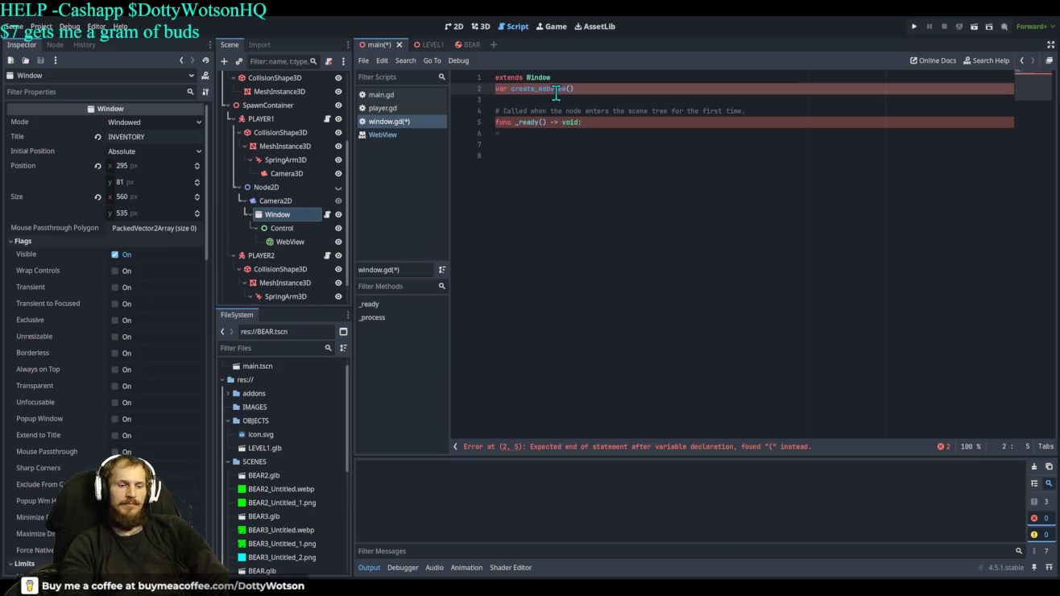
type("beef 0")
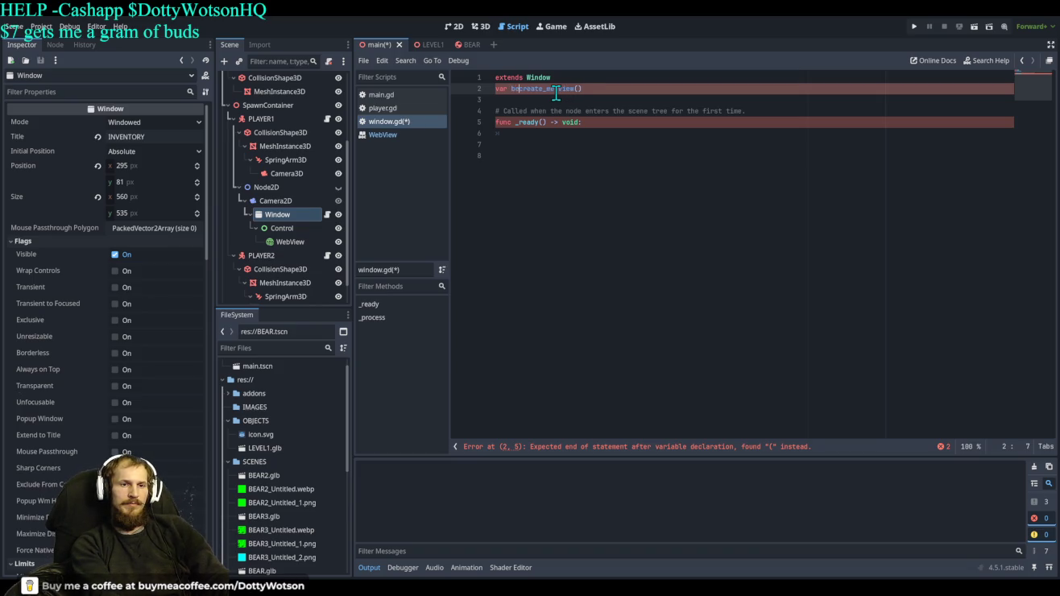
key("BackSpace")
type("=")
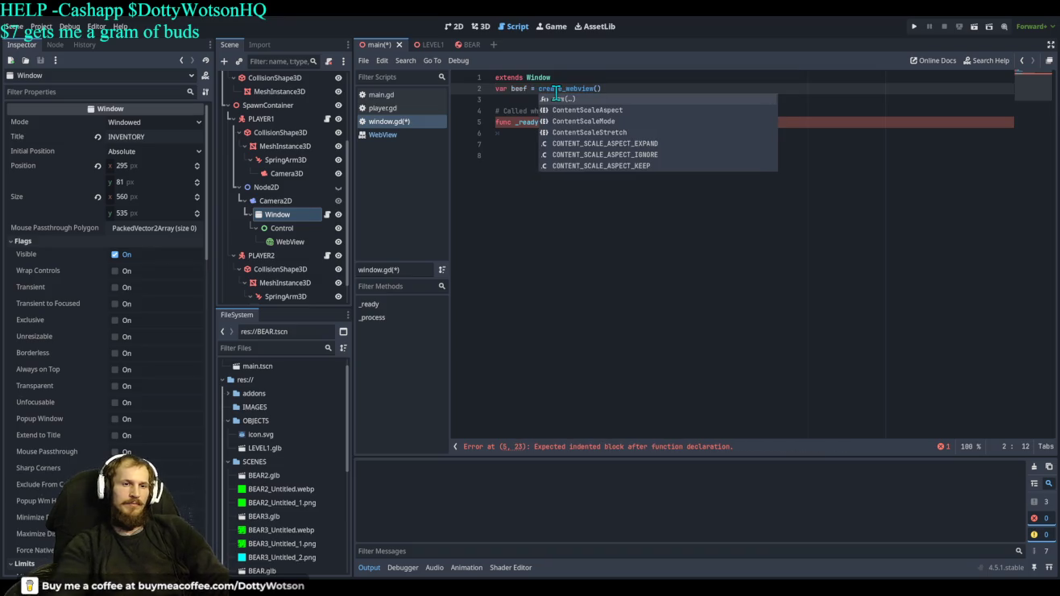
left_click(545, 191)
left_click(544, 137)
type("b")
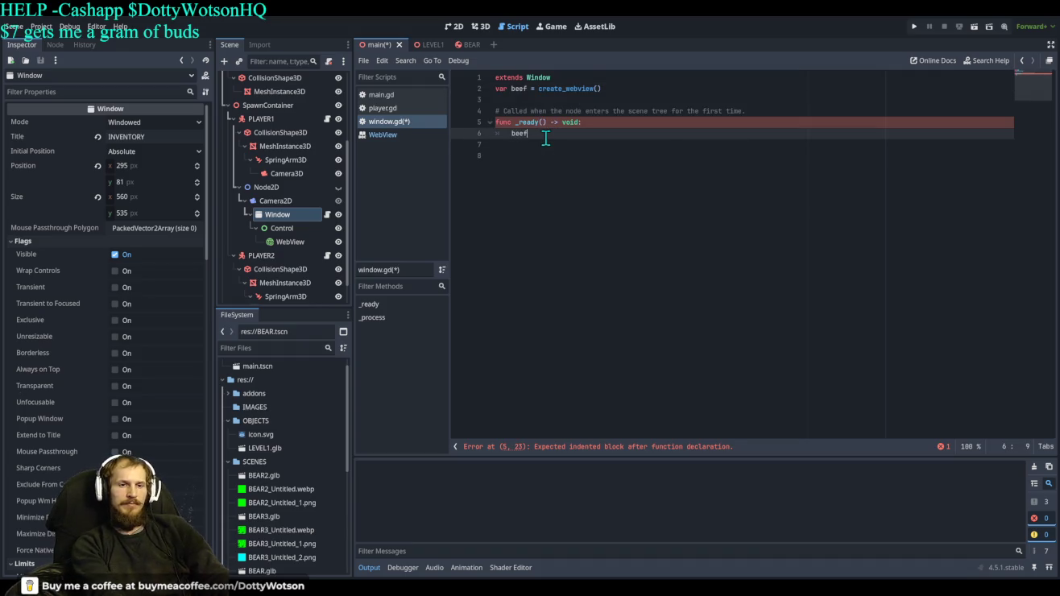
type("eef")
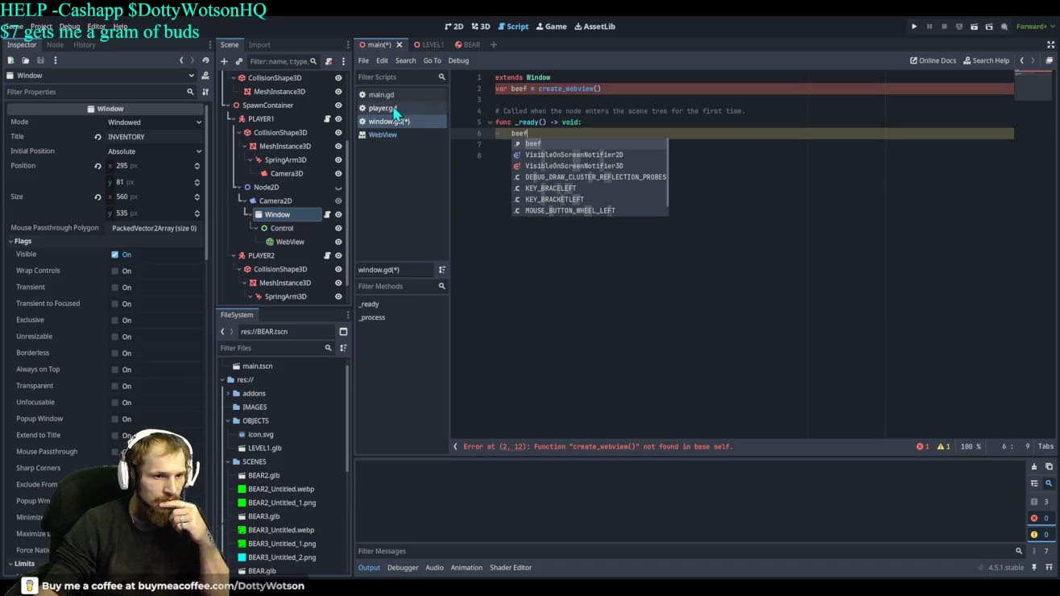
Step: After comparing with main.gd, make line 6 beef(true) and delete the line 2 declaration
left_click(397, 97)
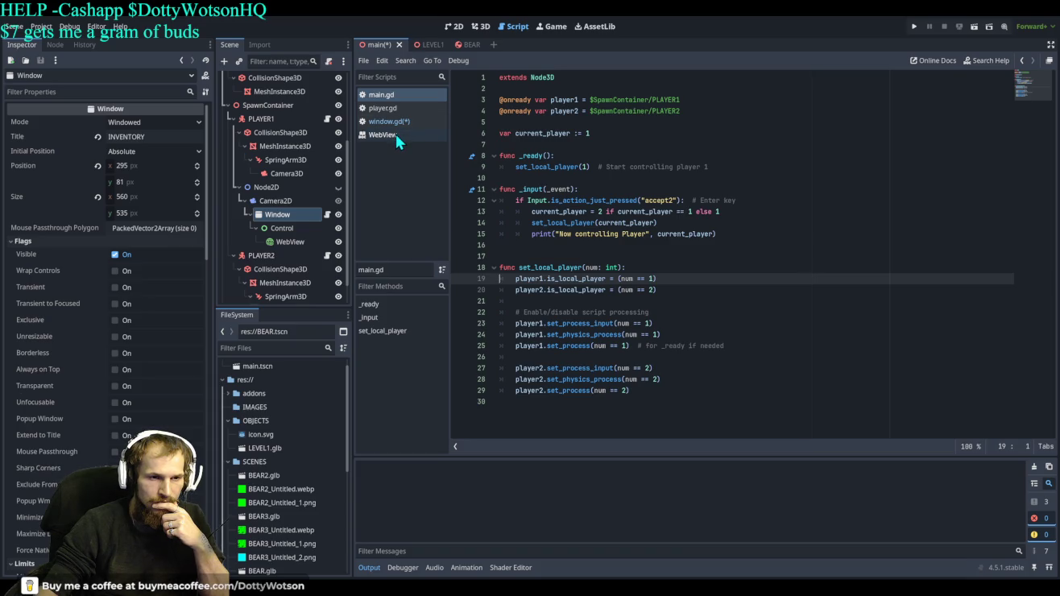
left_click(401, 124)
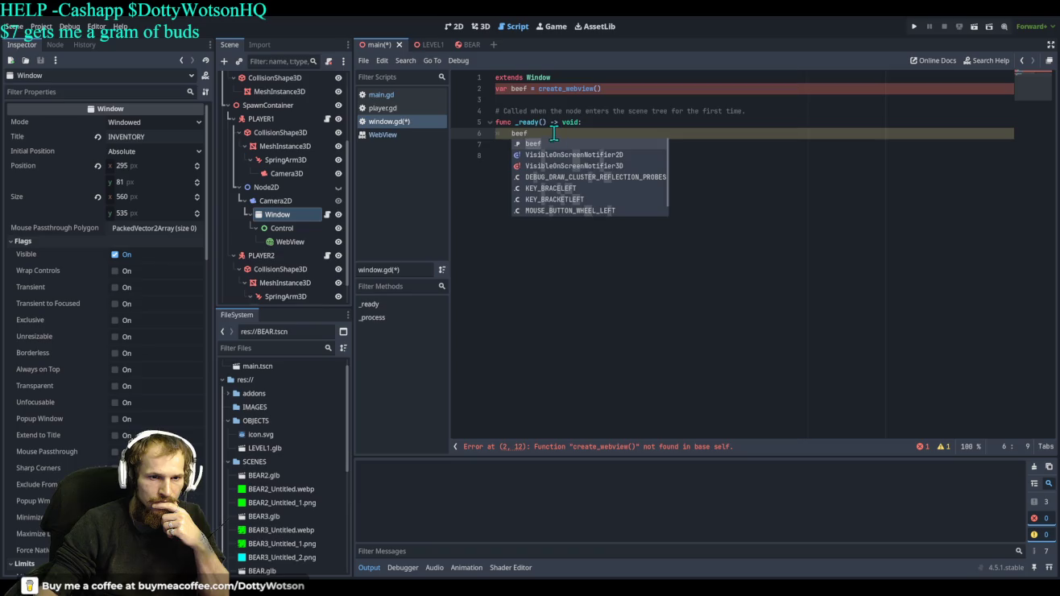
key("Escape")
type("(")
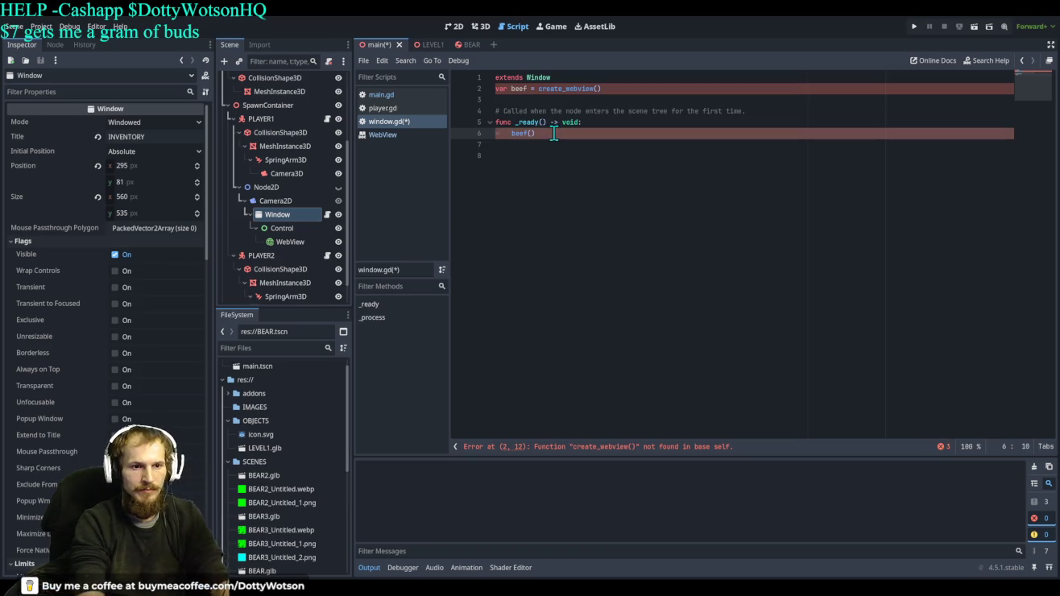
type("true")
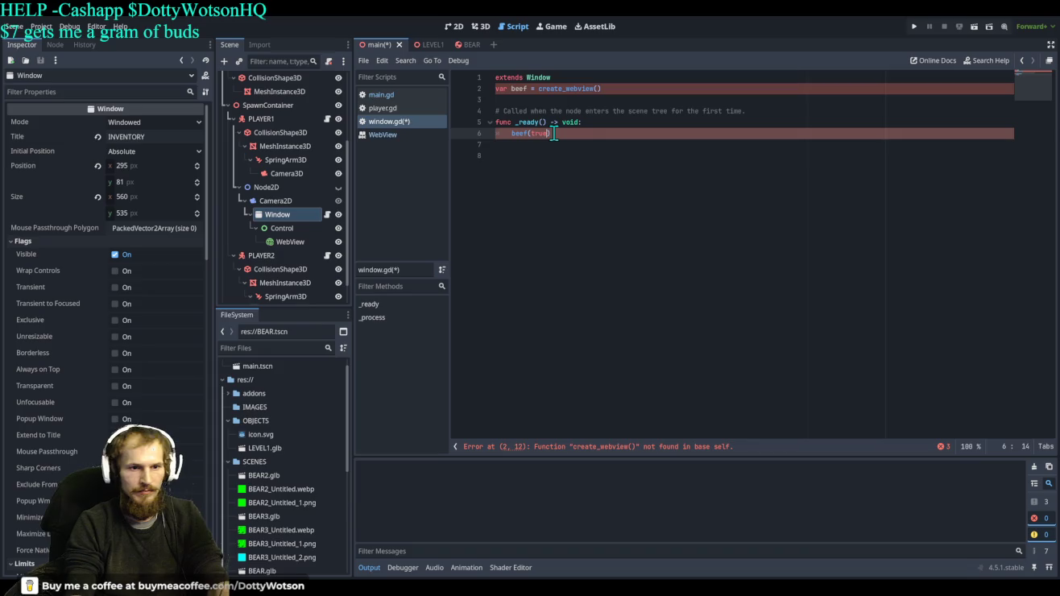
left_click(557, 133)
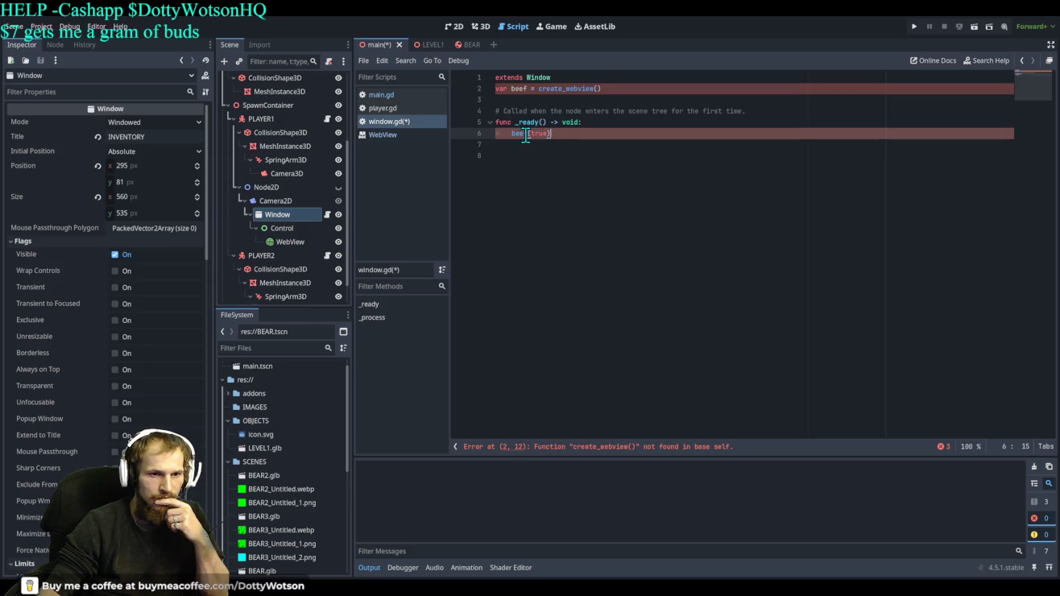
left_click_drag(604, 88, 495, 90)
key("BackSpace")
key("Down")
key("Down")
key("Down")
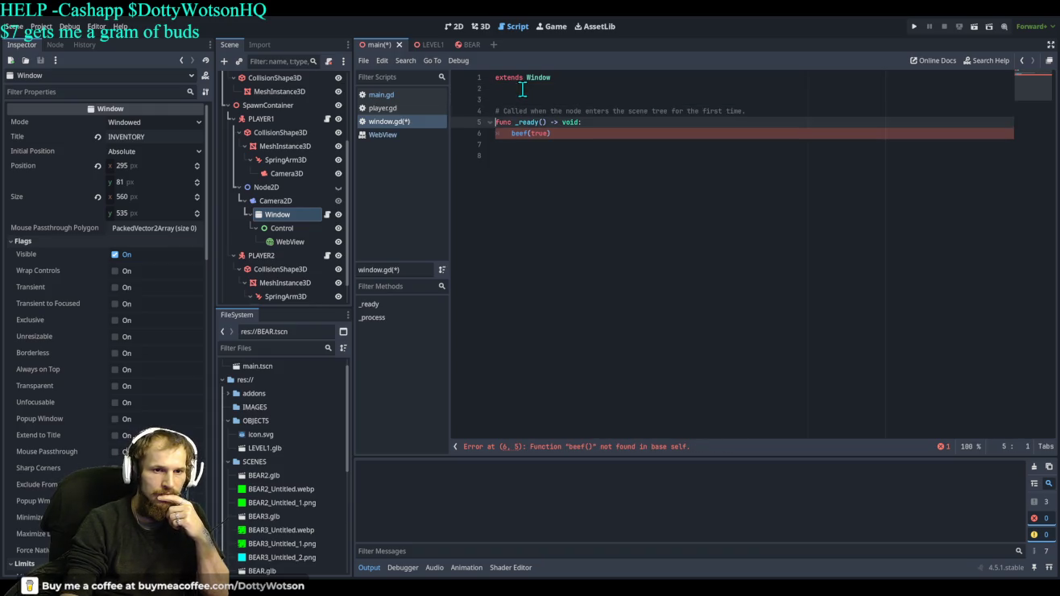
Step: Try creat_webview() in place of beef(true), then erase line 6, leaving _ready empty
key("Up")
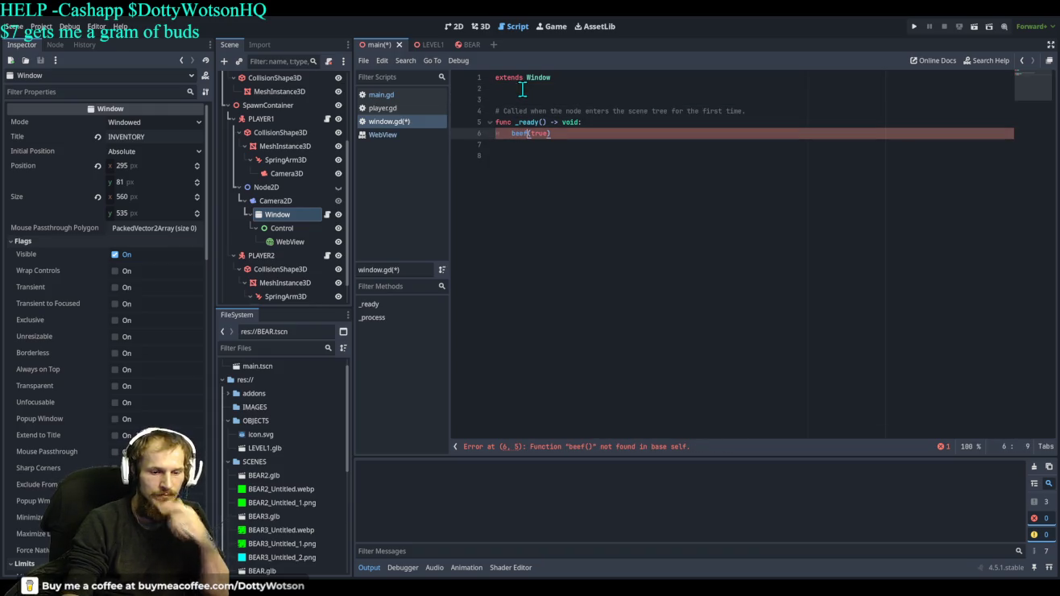
key("BackSpace")
key("BackSpace")
key("BackSpace")
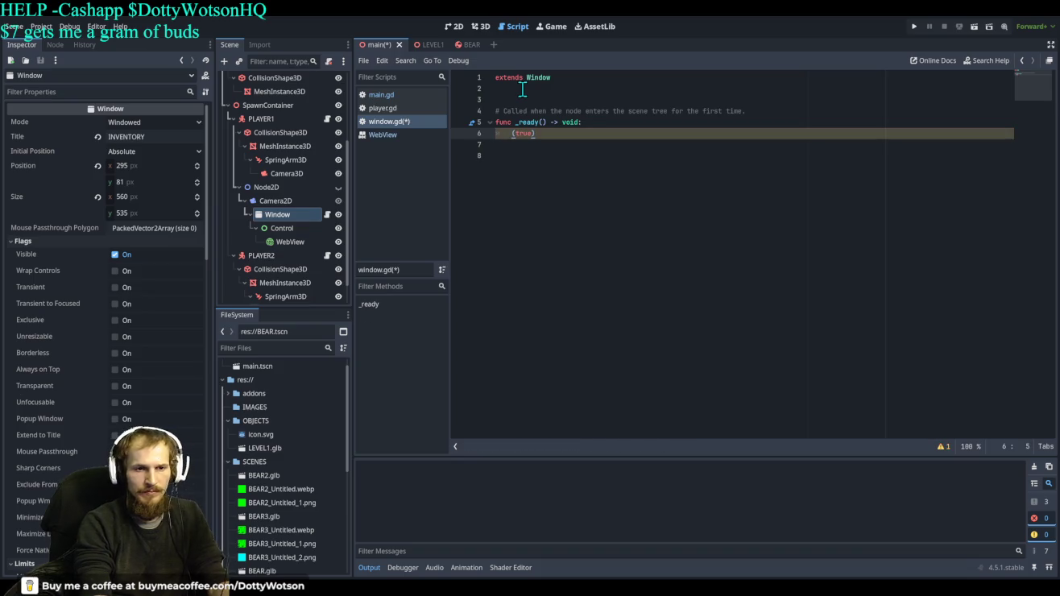
type("creat")
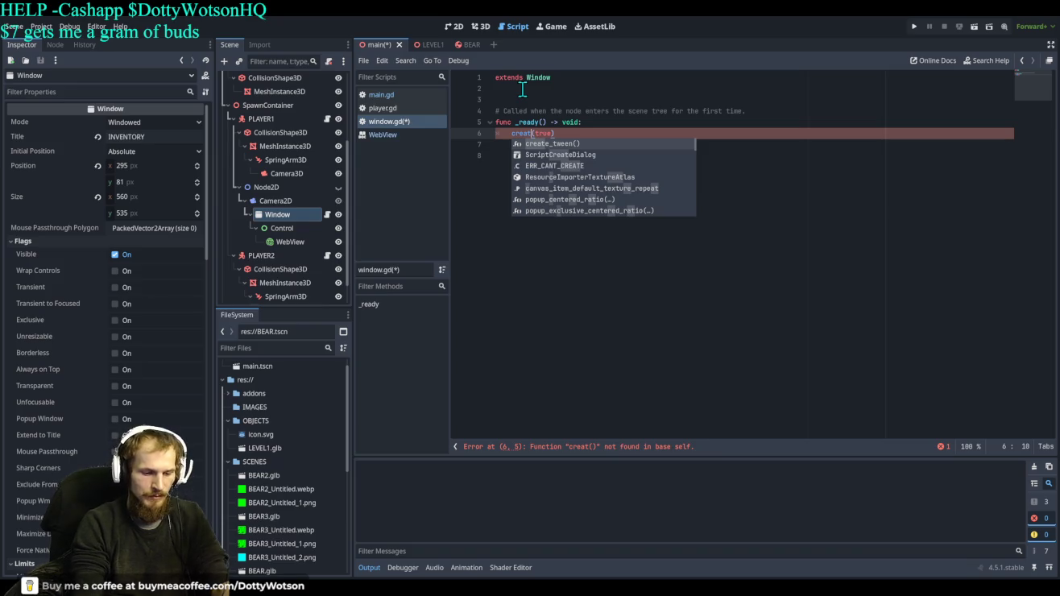
type("_webview")
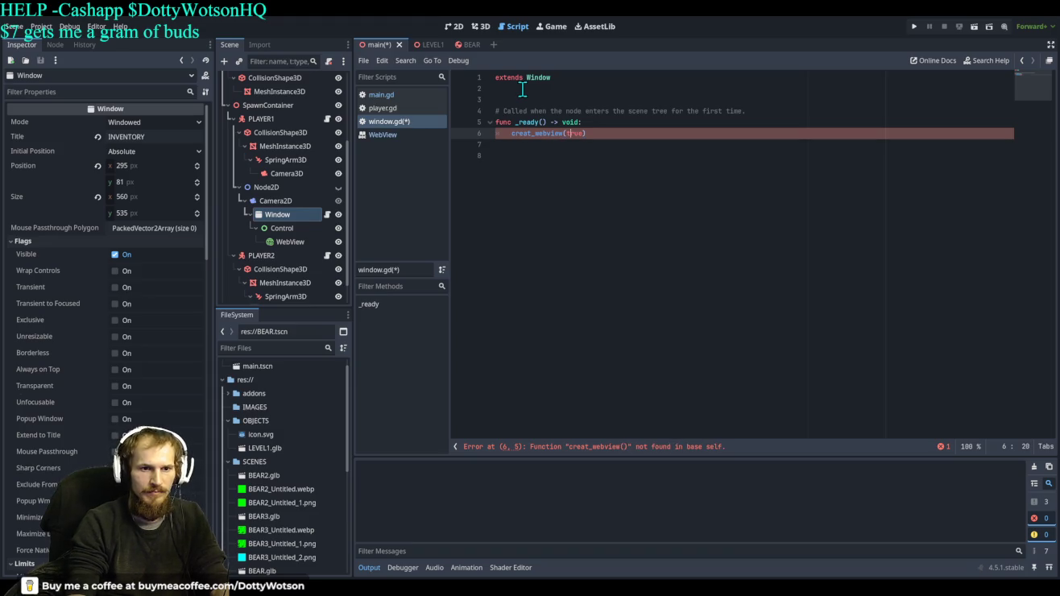
key("BackSpace")
key("BackSpace")
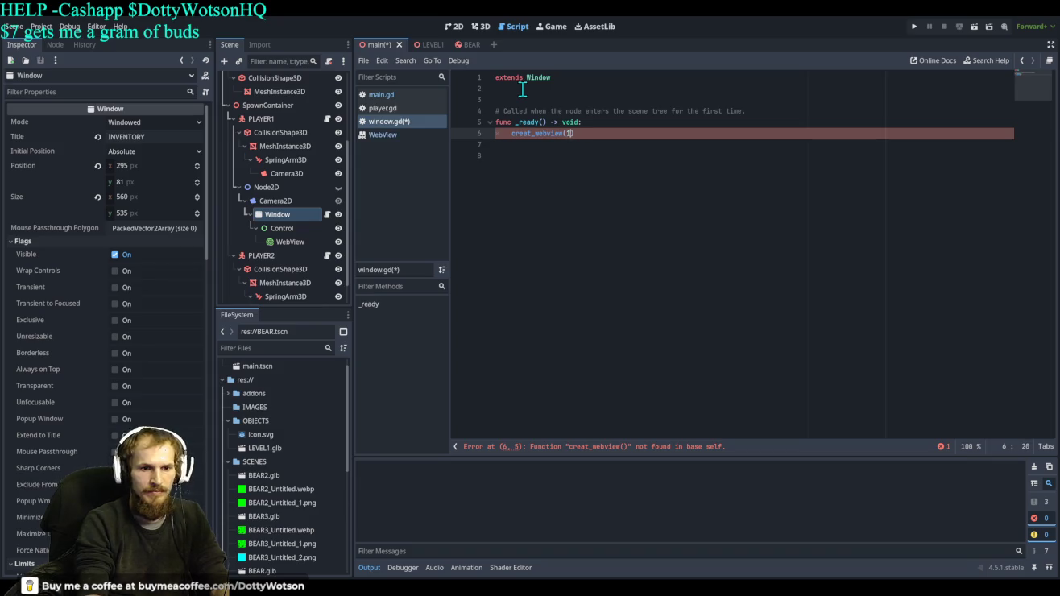
left_click(623, 169)
left_click(606, 132)
type(":")
key("BackSpace")
key("BackSpace")
key("BackSpace")
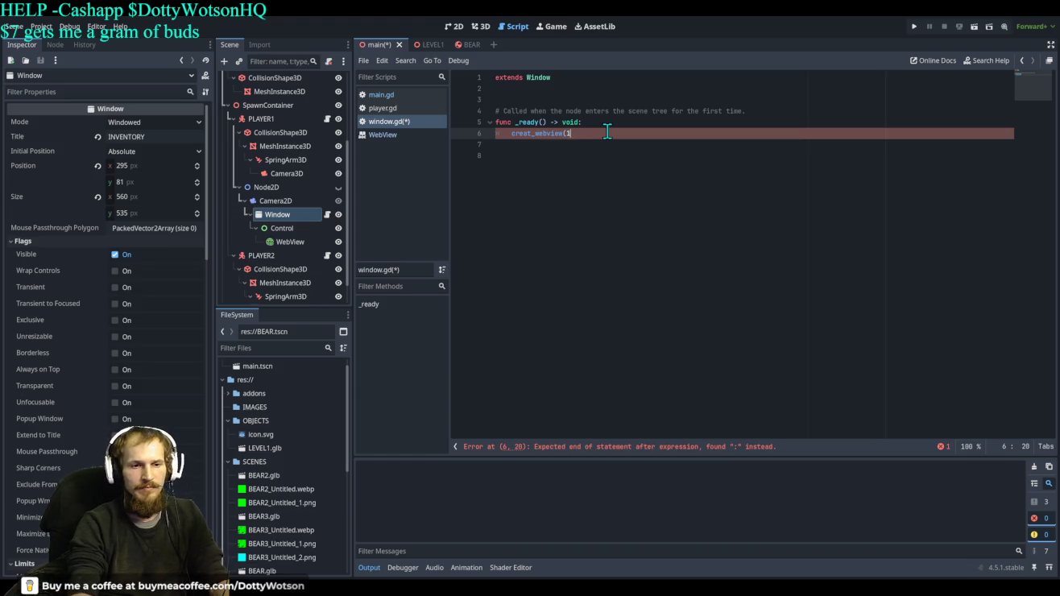
key("BackSpace")
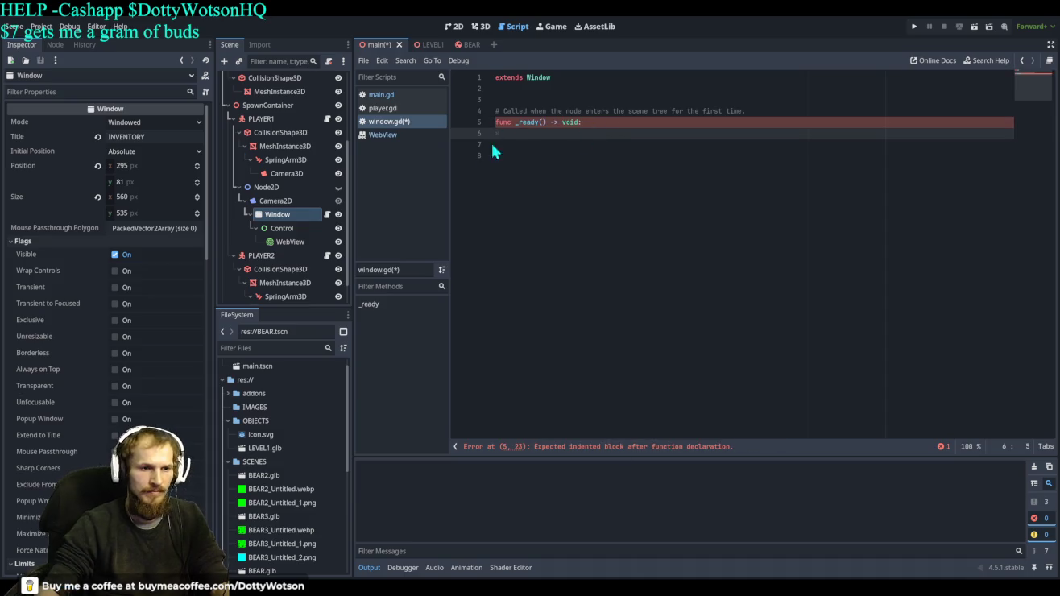
key("alt+Tab")
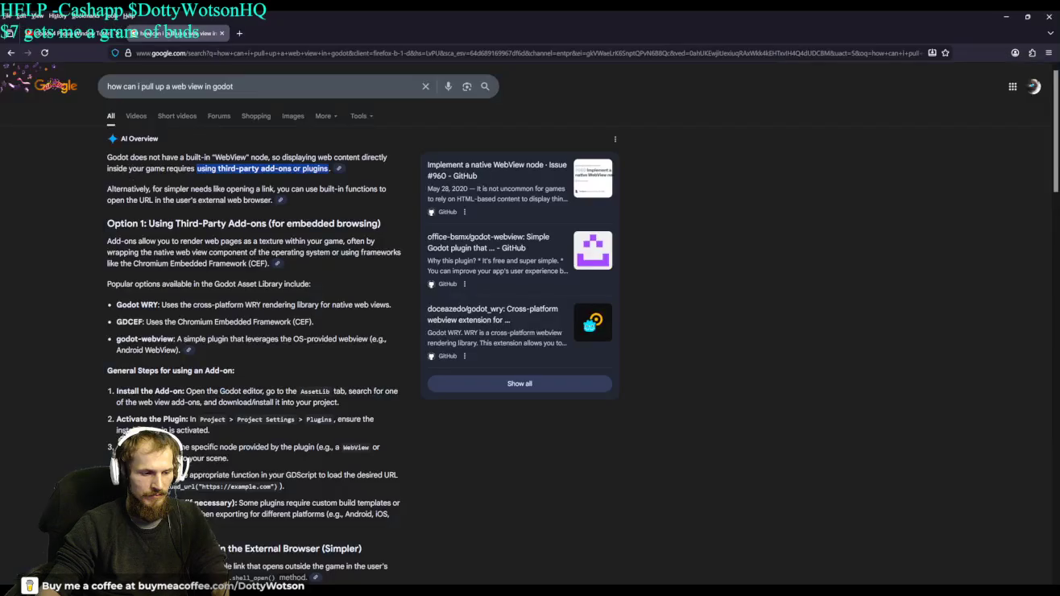
Step: Read the Google overview on Godot web view add-ons, then run the Godot project
left_click(88, 34)
left_click(173, 34)
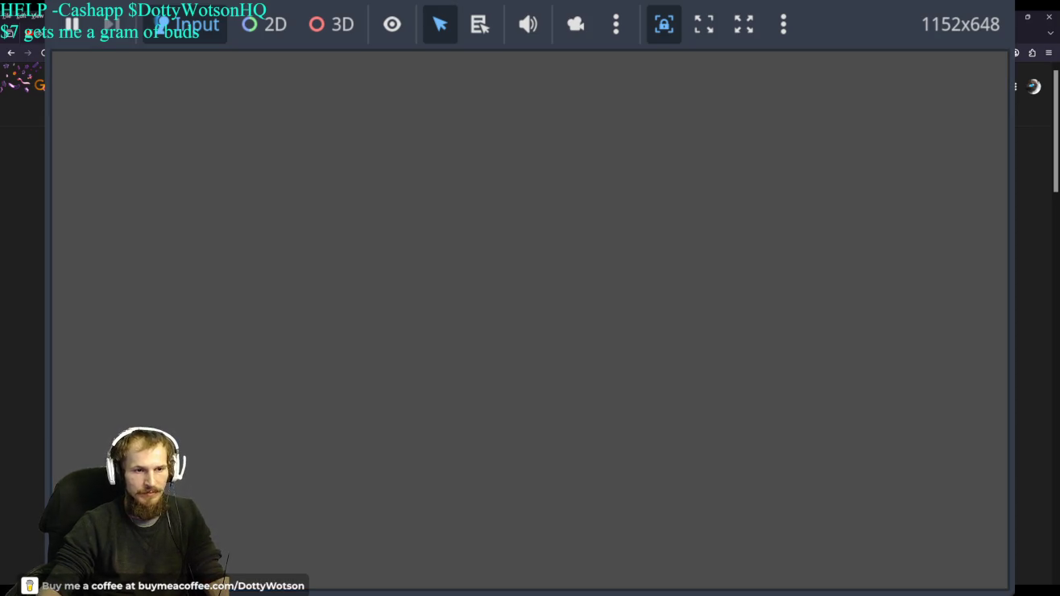
Step: Close the running Godot game window to return to the Google results
key("alt+Tab")
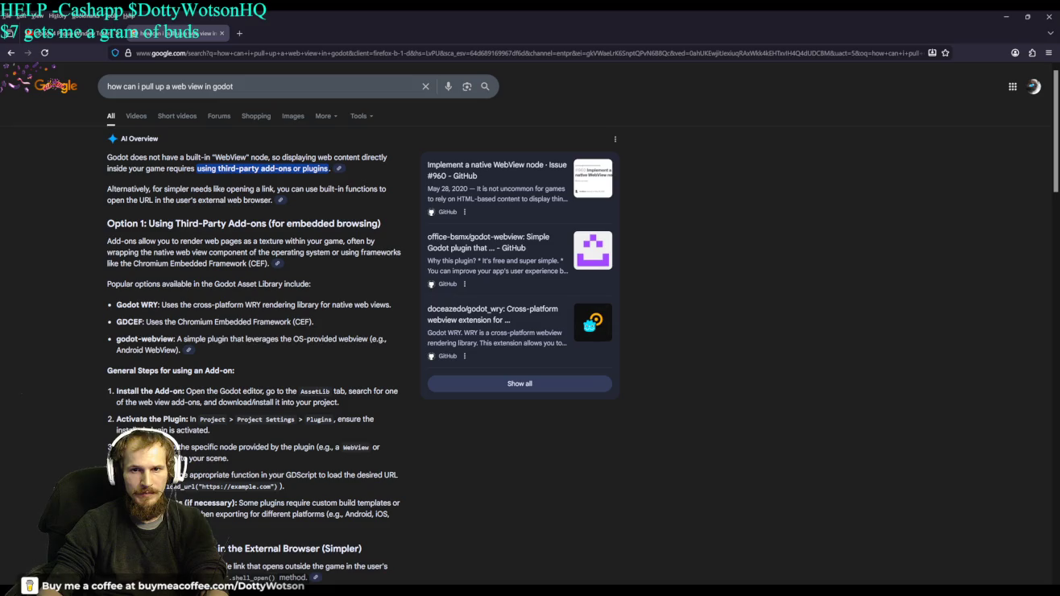
Step: Run the Godot project again so its blank 1152x648 game window appears over the search results
key("alt+Tab")
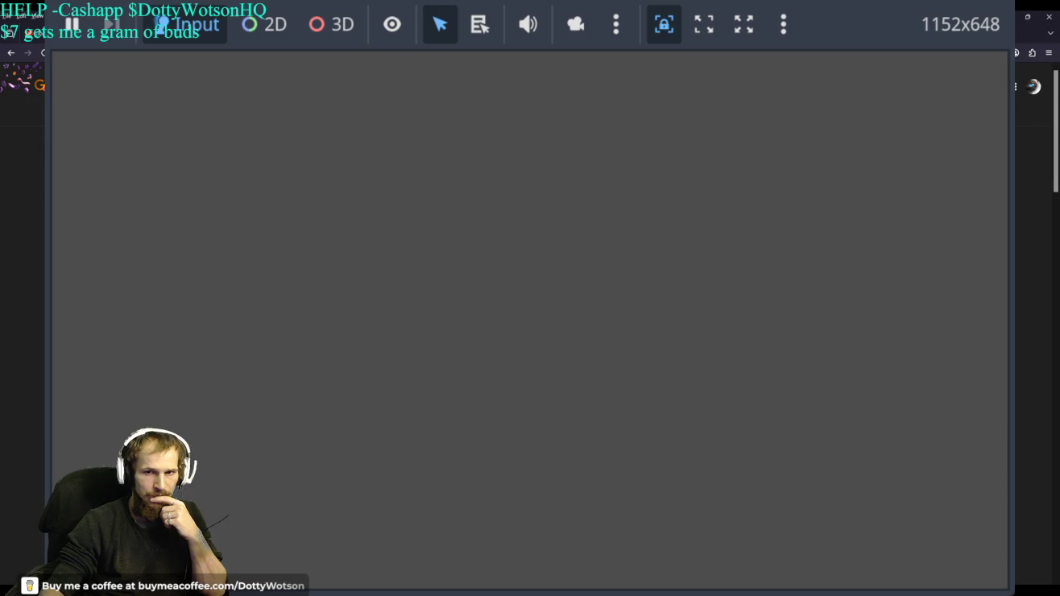
Step: Dismiss the grey game window and return to Google's AI overview on web views in Godot
key("alt+Tab")
key("alt+Tab")
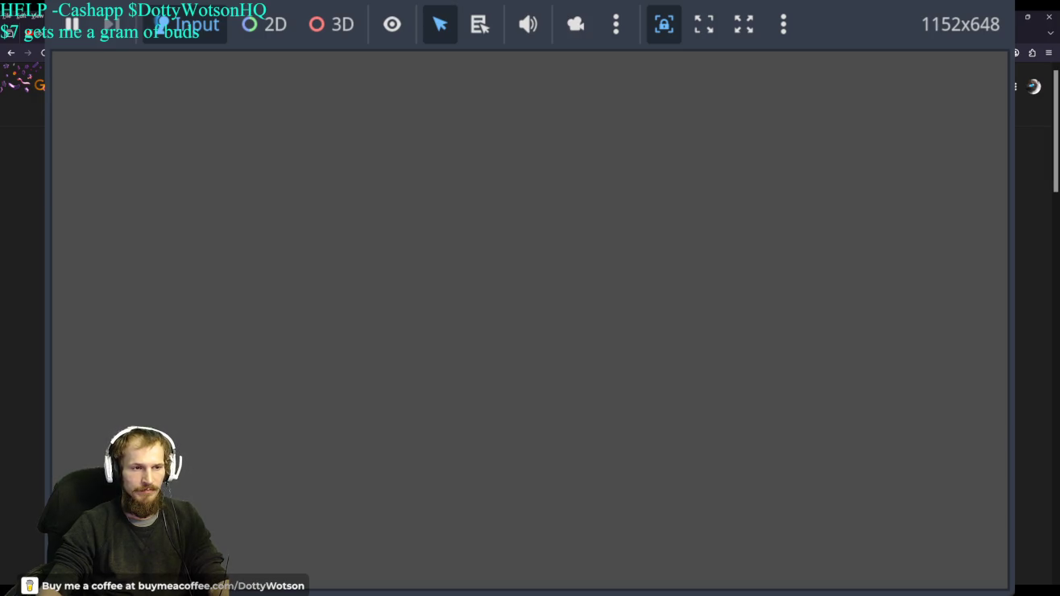
key("alt+Tab")
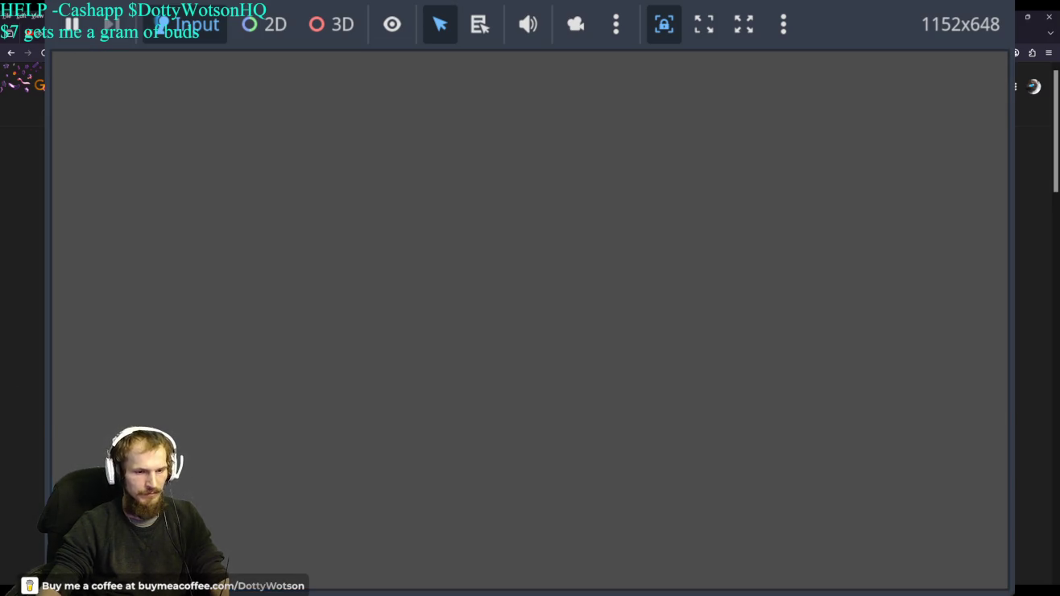
key("F8")
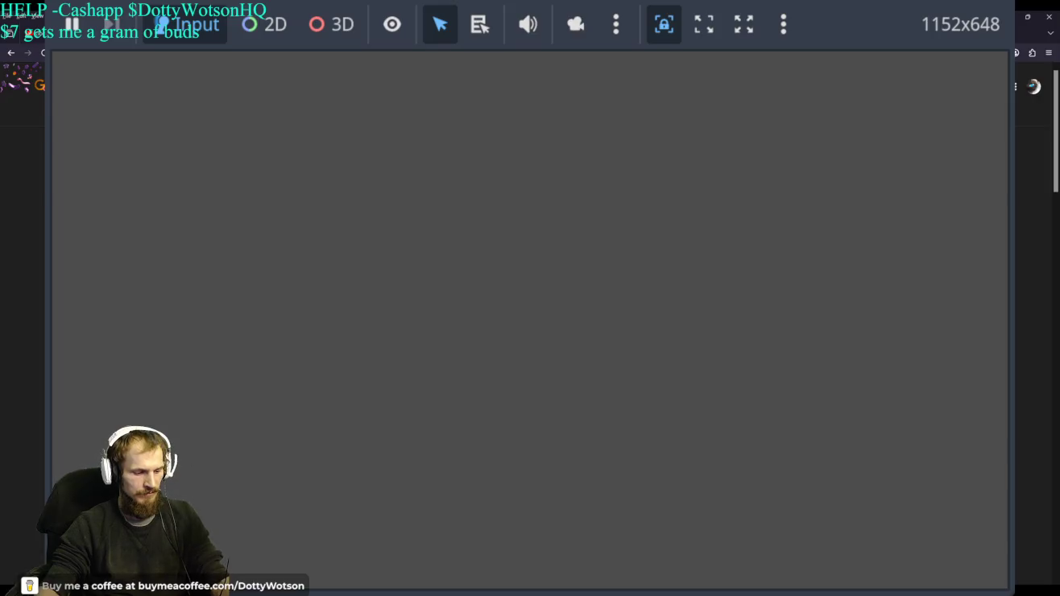
key("alt+Tab")
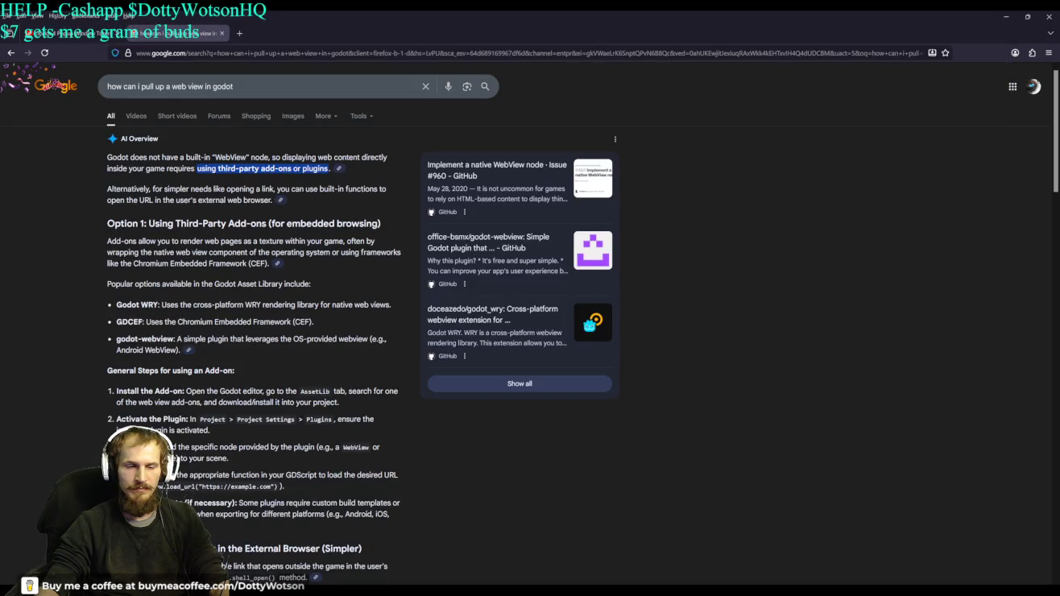
key("alt+Tab")
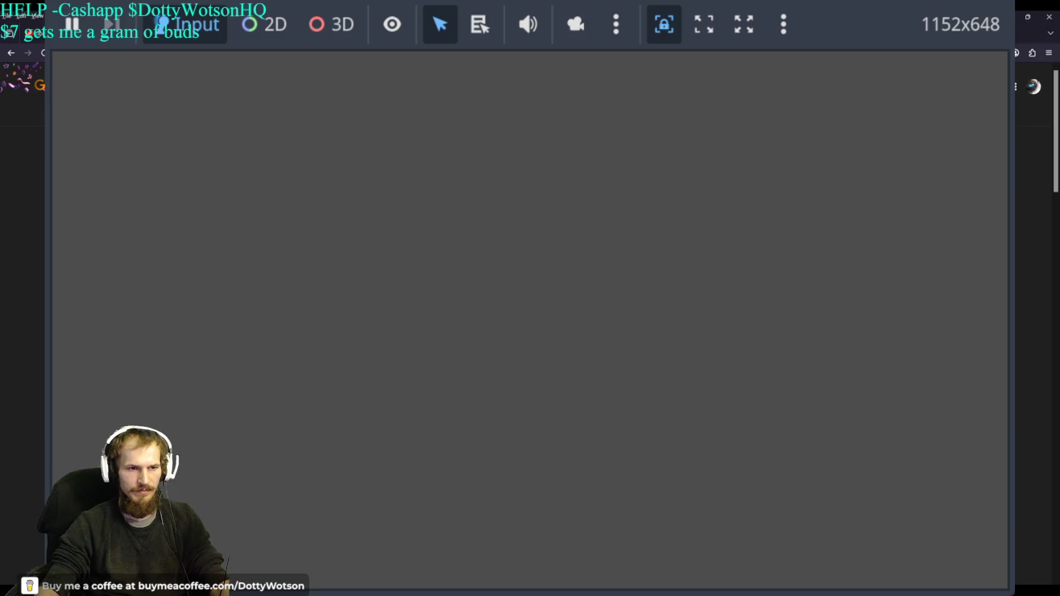
key("alt+Tab")
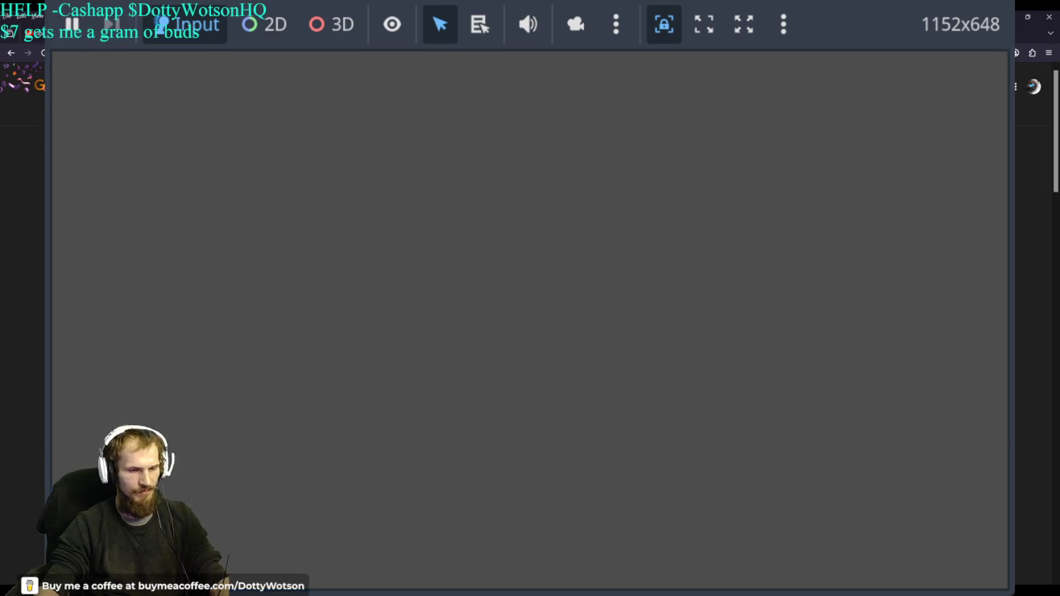
key("alt+Tab")
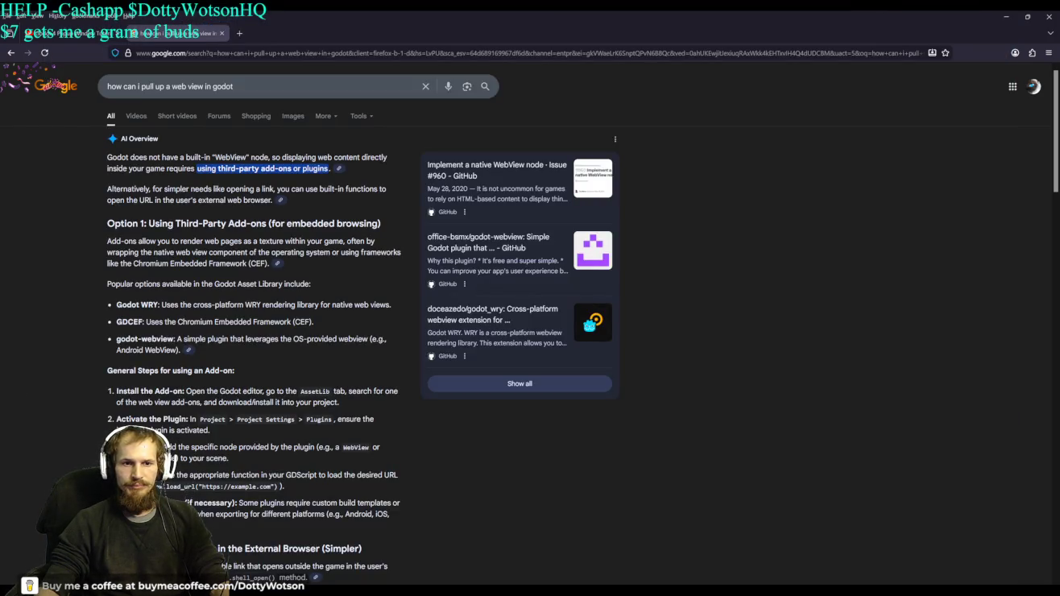
Step: Switch to the YouTube tab and start the 'GODOT WINDOW NODE' tutorial video
left_click(67, 35)
left_click(477, 325)
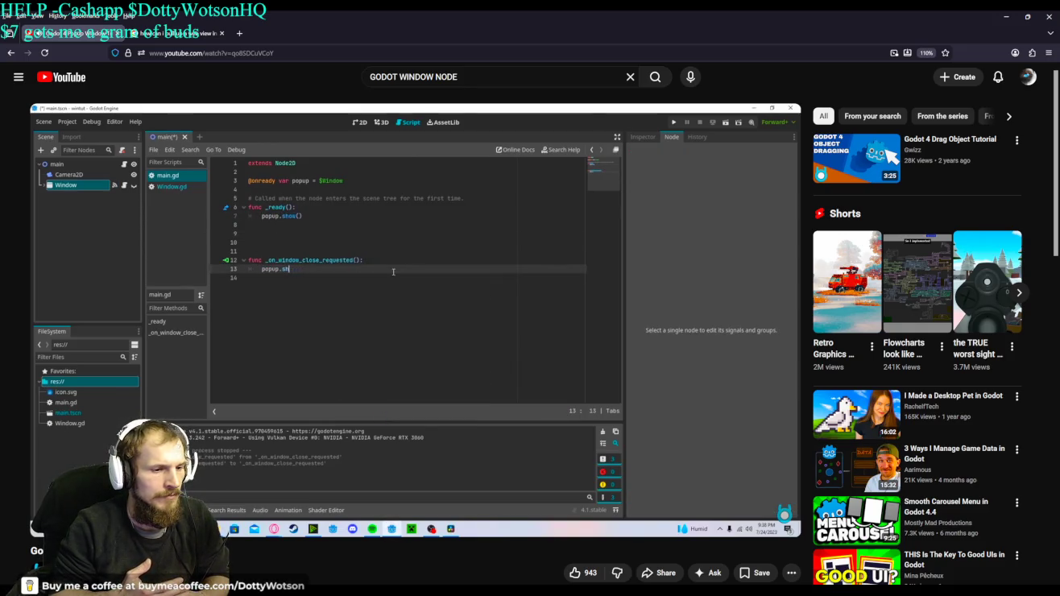
Step: Rewind the tutorial 10 seconds and pause it on the Window node's signal list
key("j")
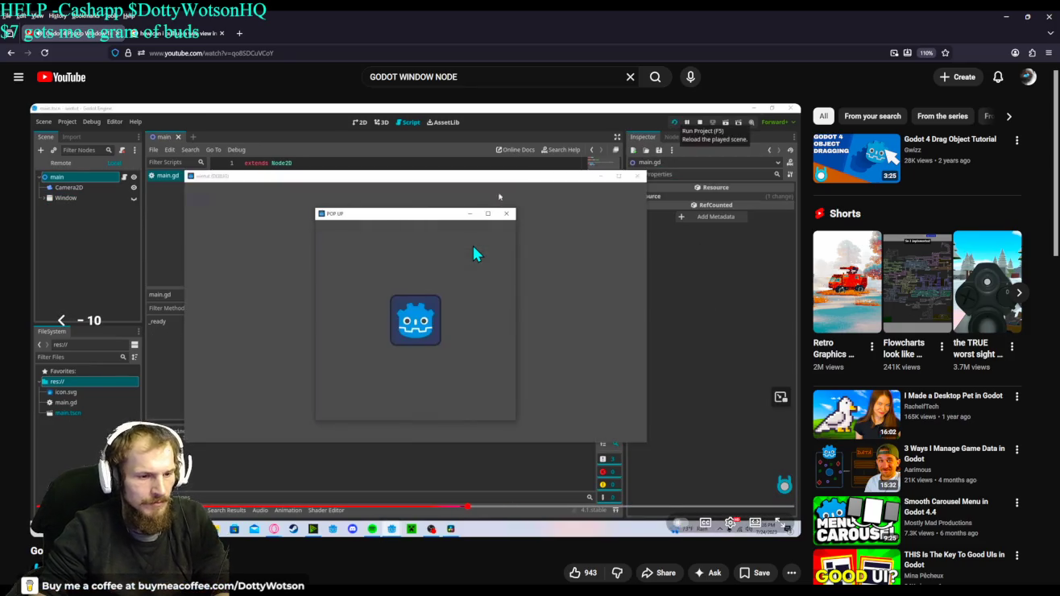
key("k")
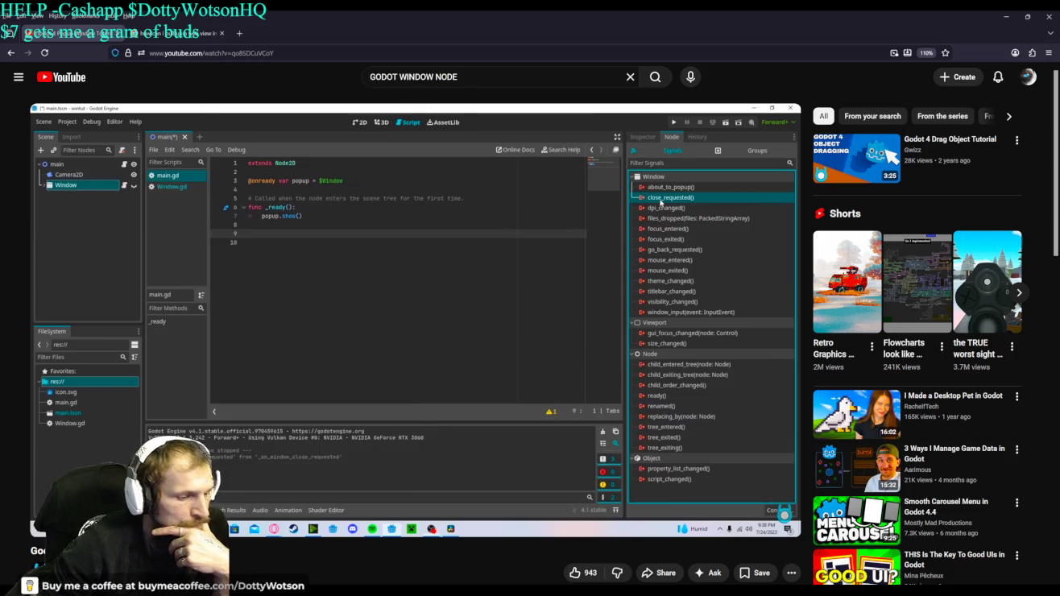
Step: Pause the tutorial on main.gd showing popup.show() in _ready and _on_window_close_requested()
left_click(483, 301)
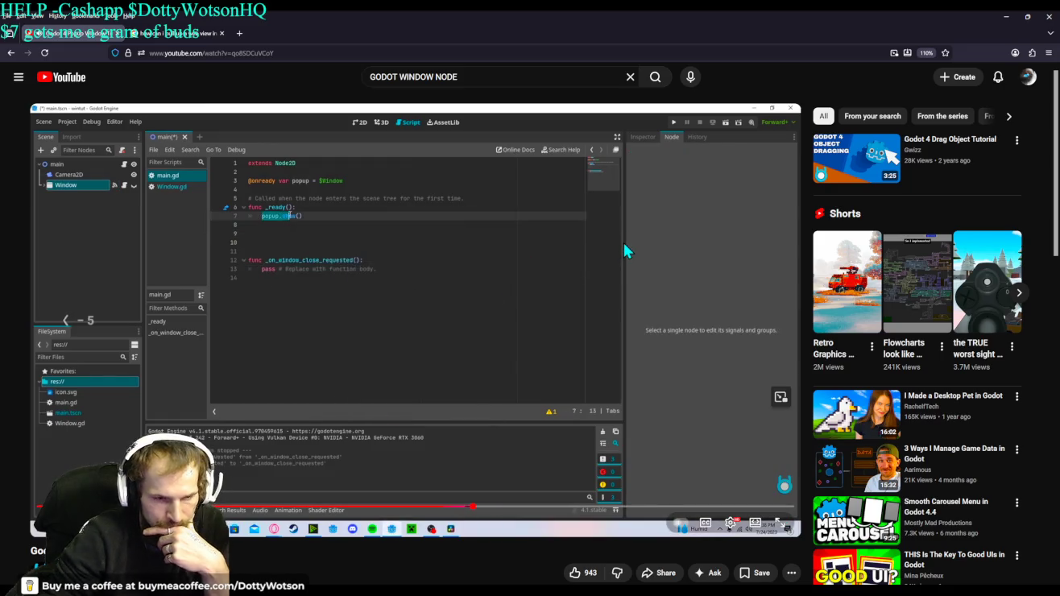
key("Left")
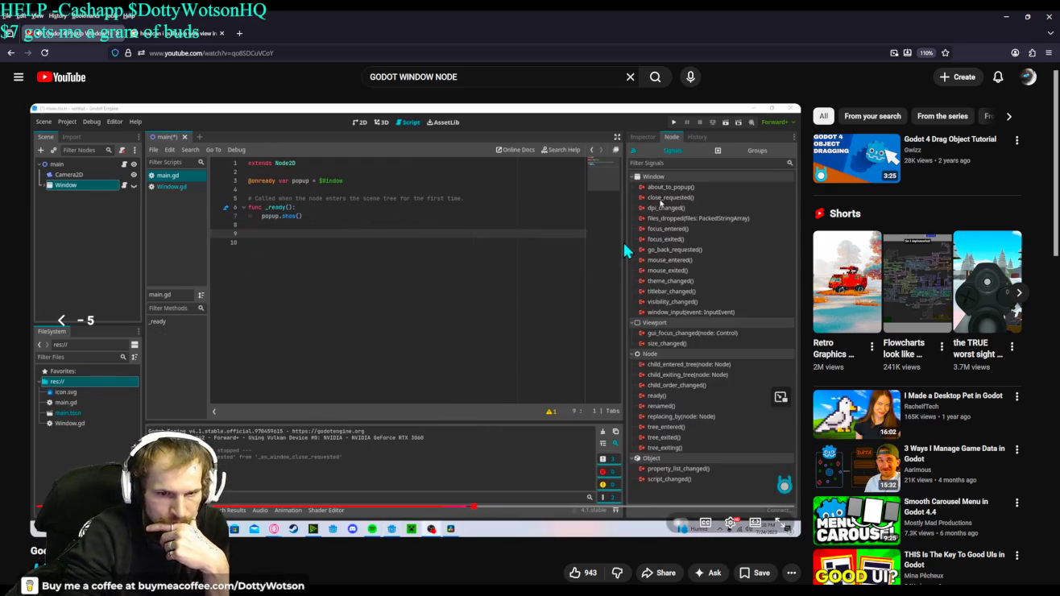
key("space")
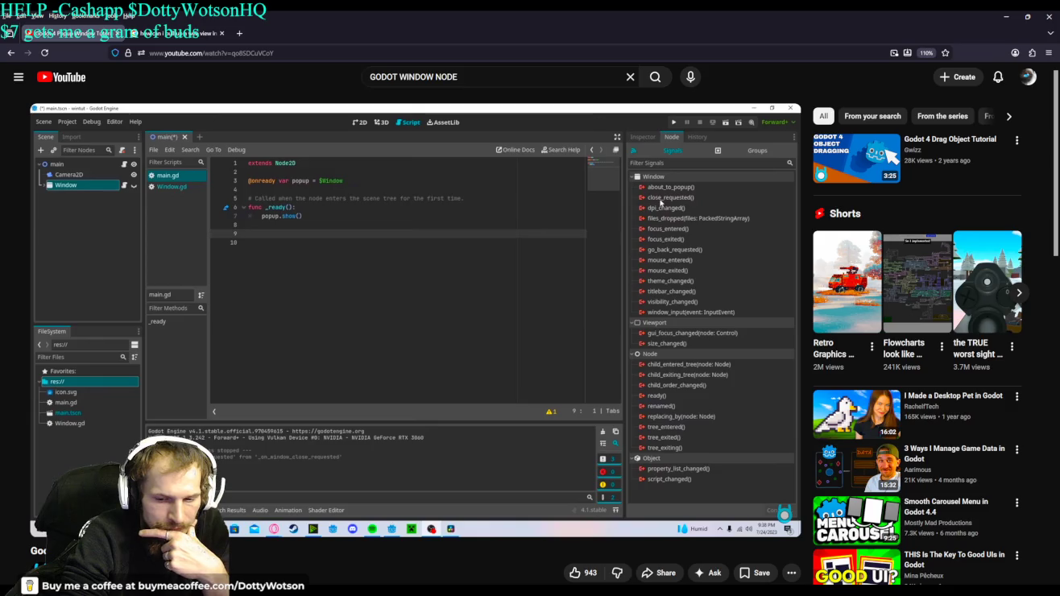
left_click(626, 250)
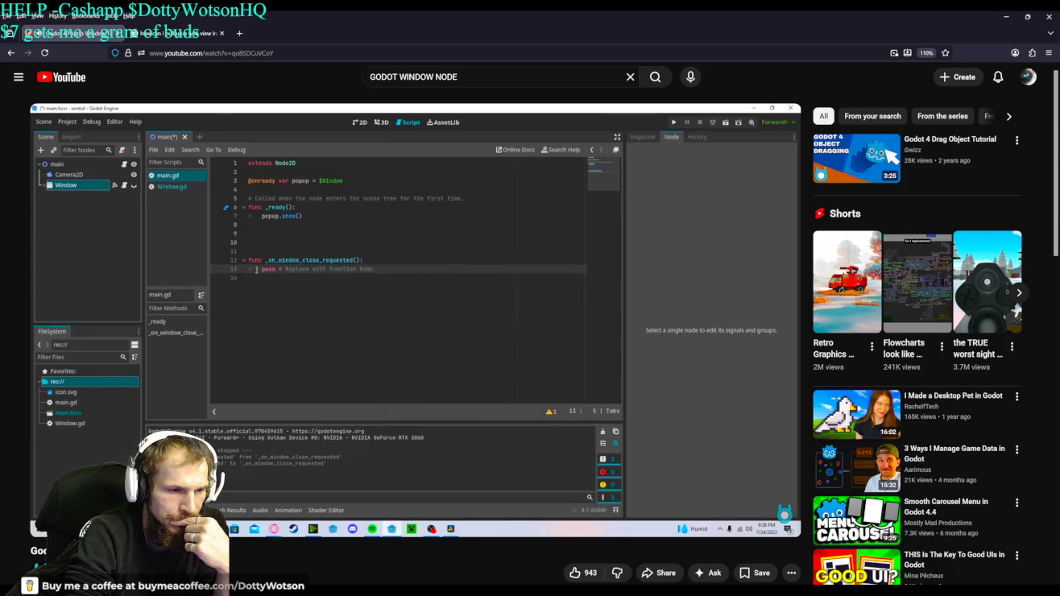
left_click(624, 251)
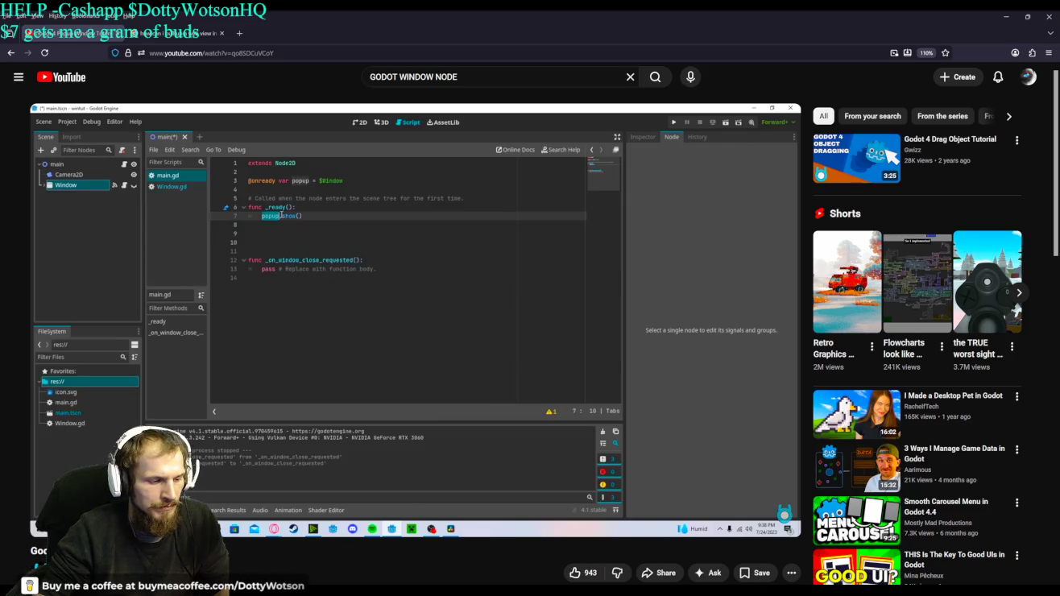
Step: Pause the tutorial on the close_requested connection dialog, then test-run and close the game
left_click(418, 272)
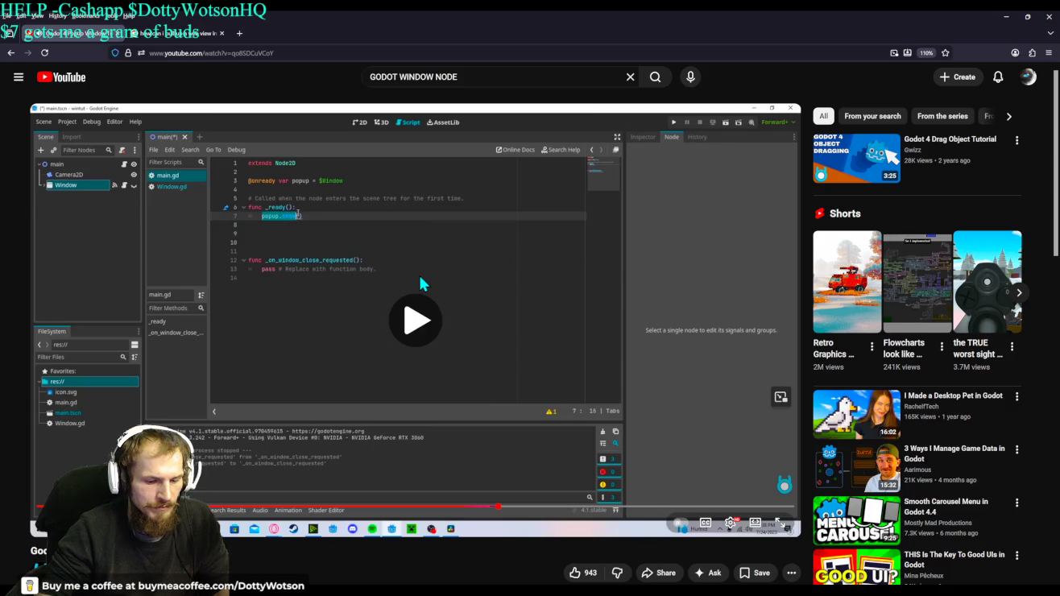
key("Left")
key("Left")
key("Left")
key("Left")
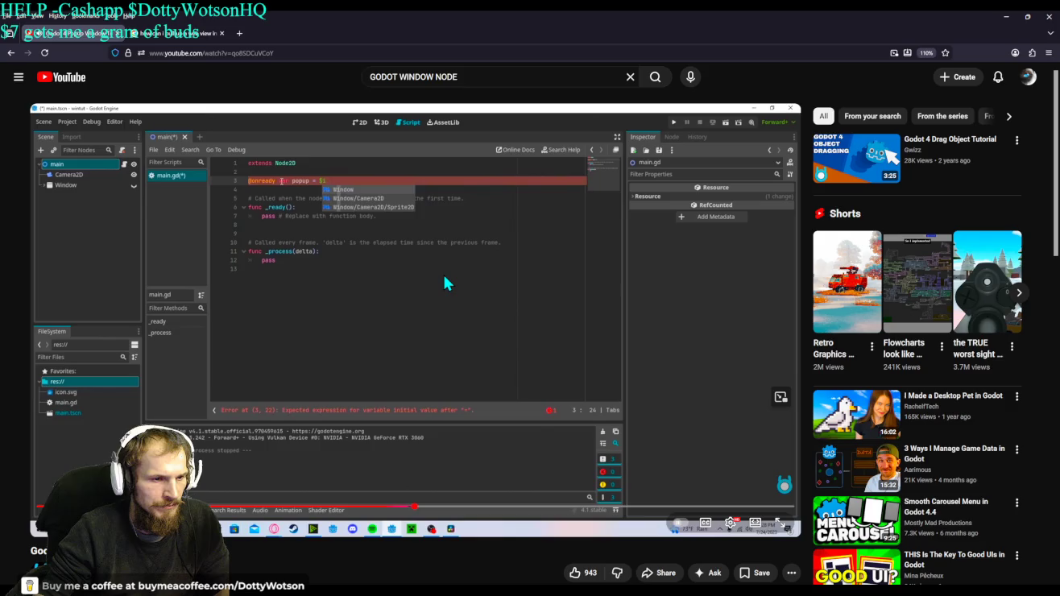
key("Right")
key("Right")
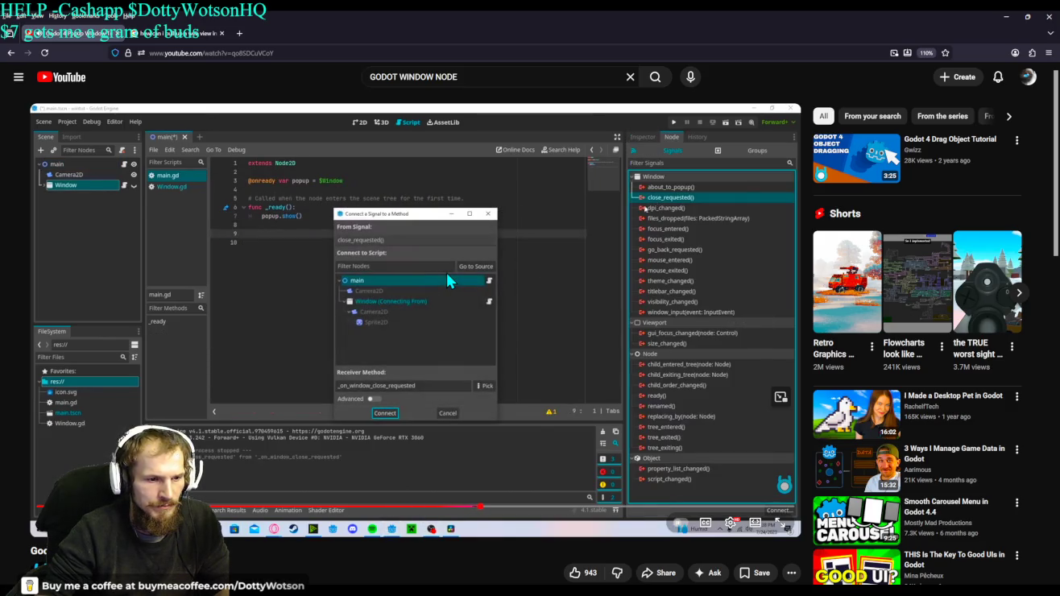
key("space")
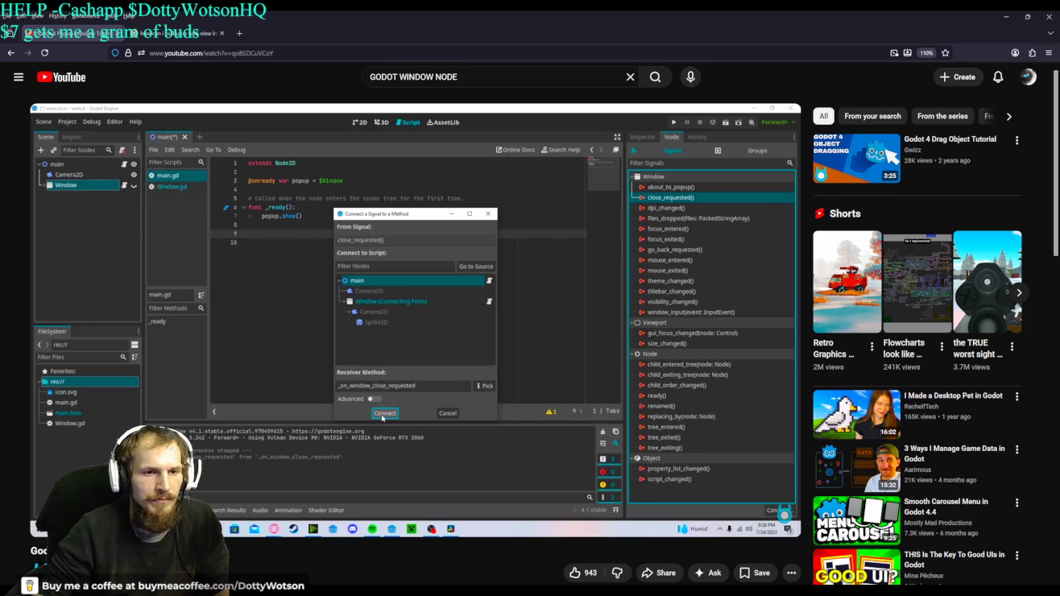
key("F5")
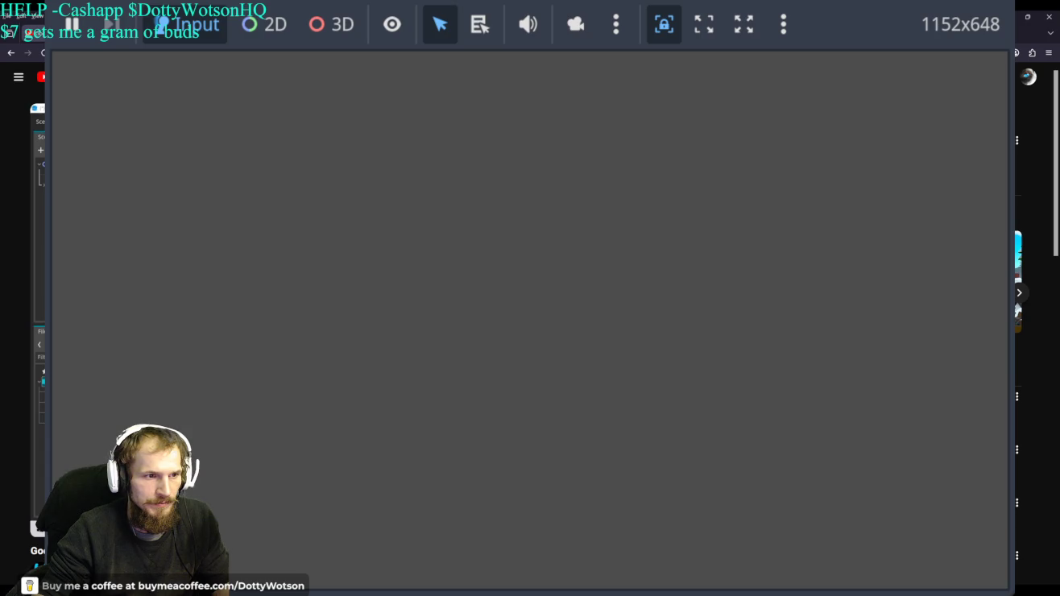
key("F8")
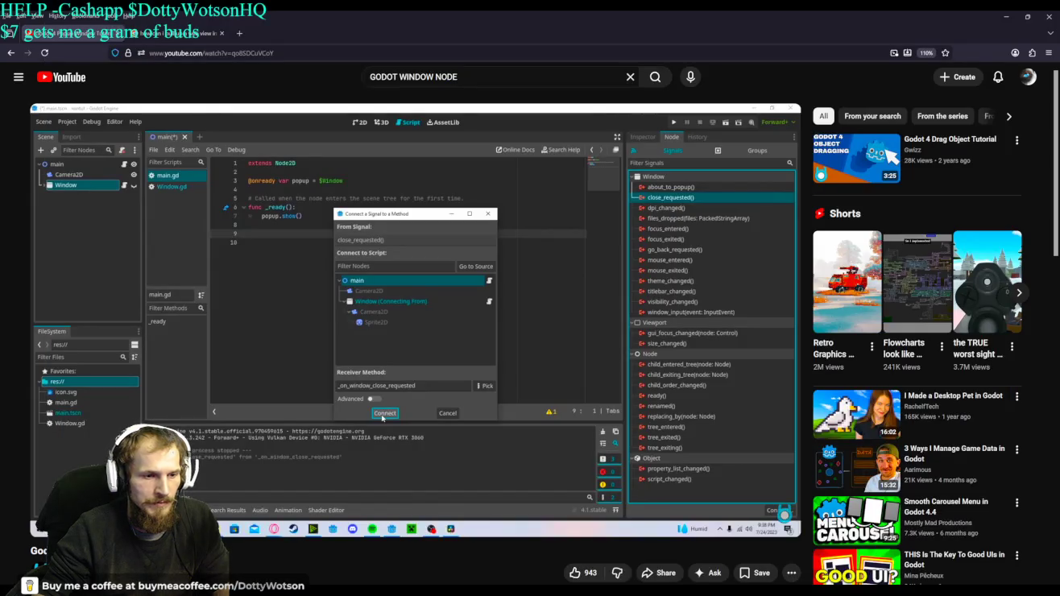
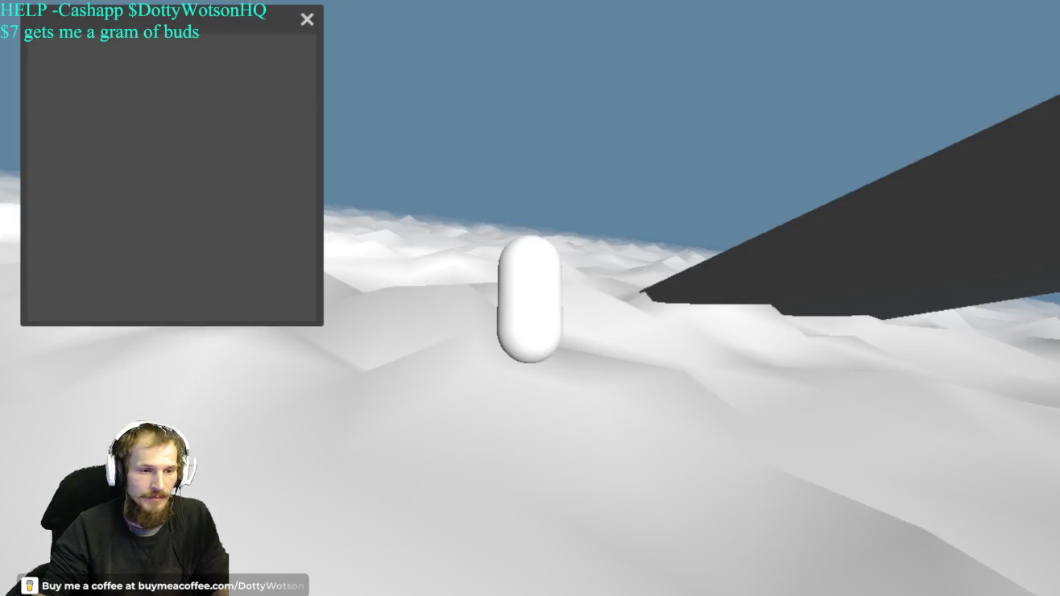
Step: Nudge the popup window right and down, then shrink its height and width into a small square
mouse_move(245, 19)
left_mouse_down()
mouse_move(340, 50)
mouse_move(324, 83)
mouse_move(262, 57)
left_mouse_up()
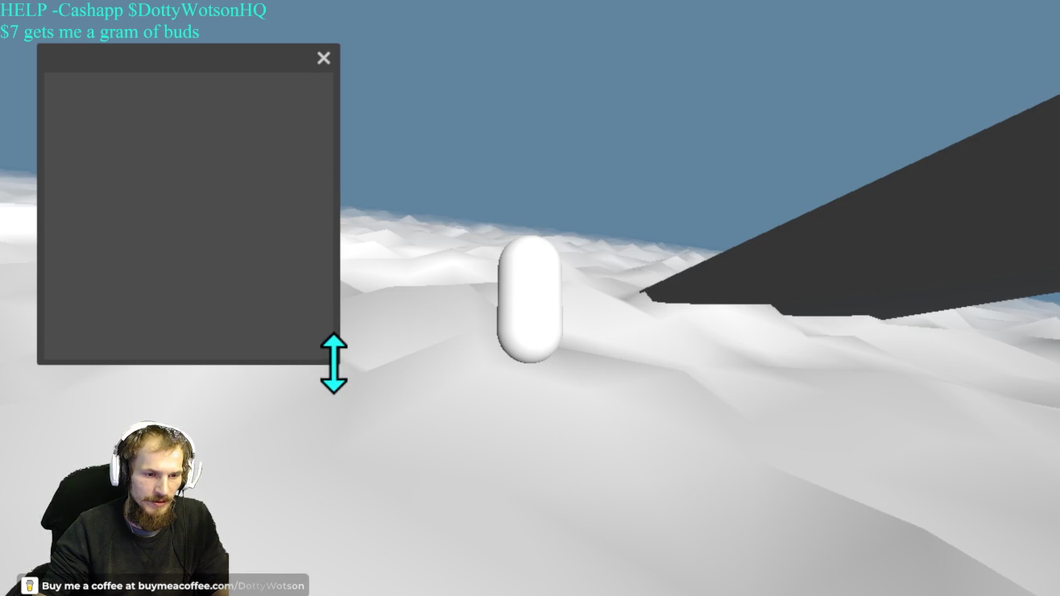
left_click_drag(335, 364, 335, 154)
left_click_drag(330, 104, 152, 101)
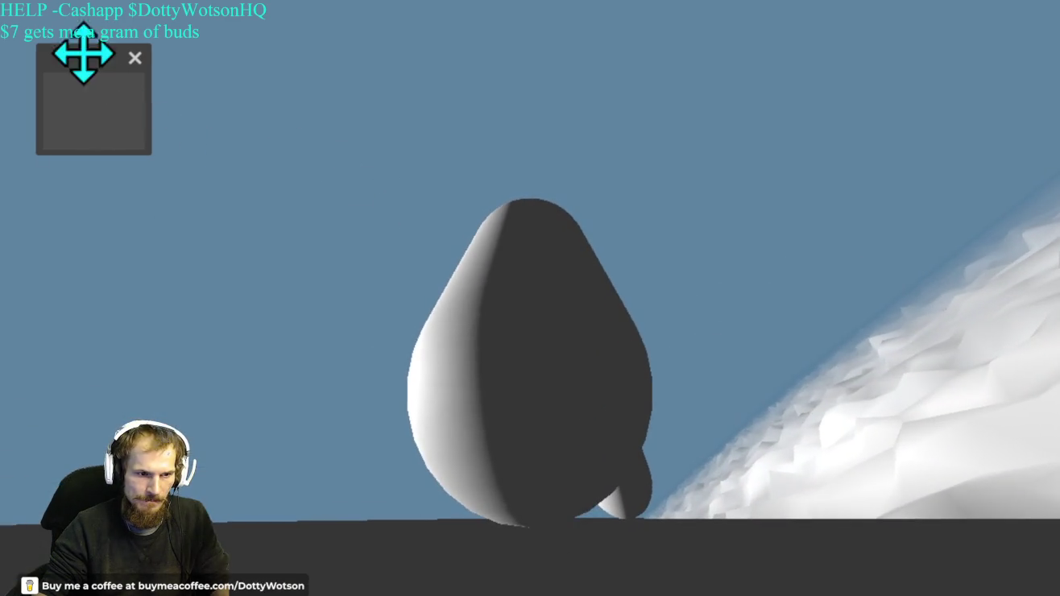
Step: Drag the popup window toward the screen centre, then across to the top-right of the game
mouse_move(81, 47)
left_mouse_down()
mouse_move(733, 309)
mouse_move(137, 76)
mouse_move(112, 56)
left_mouse_up()
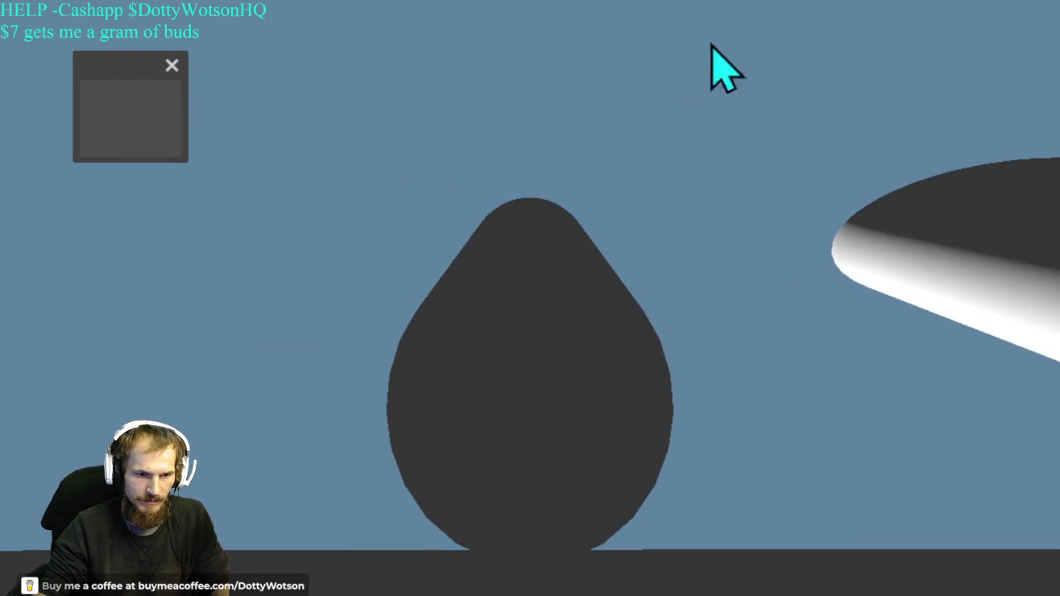
mouse_move(139, 68)
left_mouse_down()
mouse_move(941, 75)
mouse_move(928, 45)
mouse_move(947, 40)
left_mouse_up()
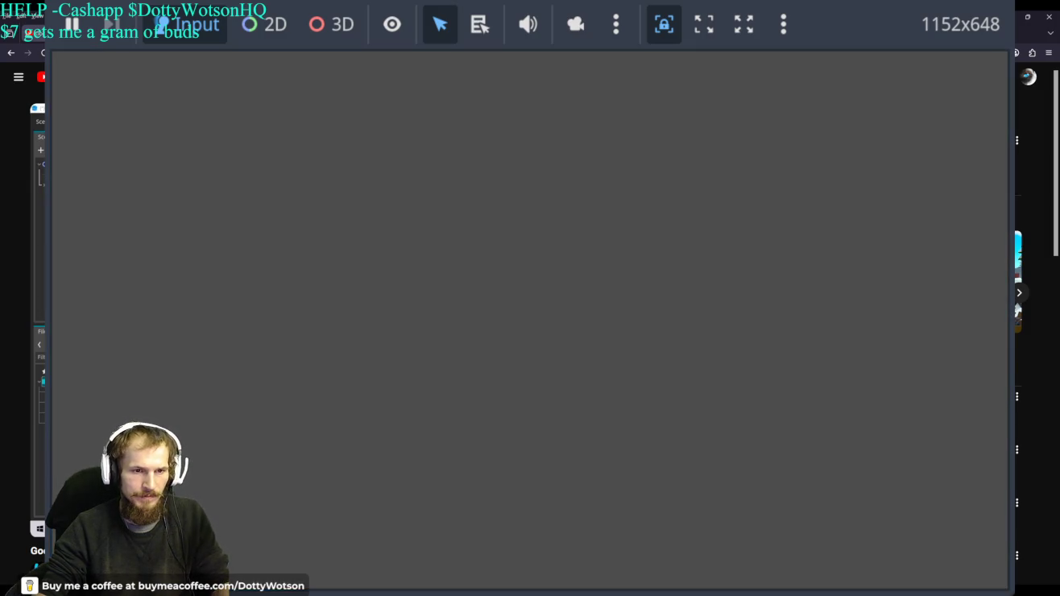
Step: Return to the running game and move the popup to the top-right, then over to the top-left
key("alt+Tab")
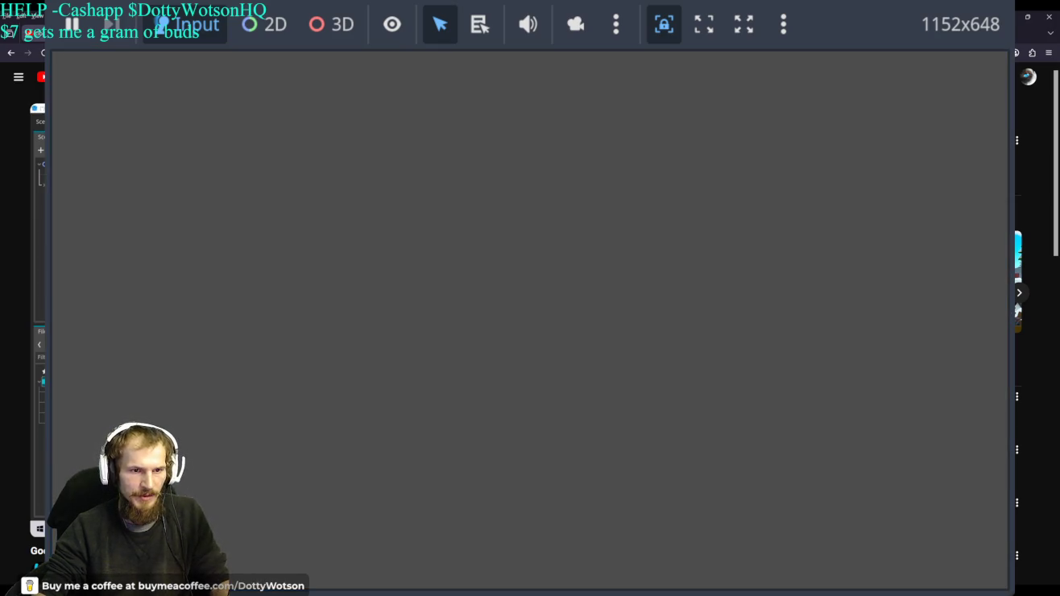
key("F8")
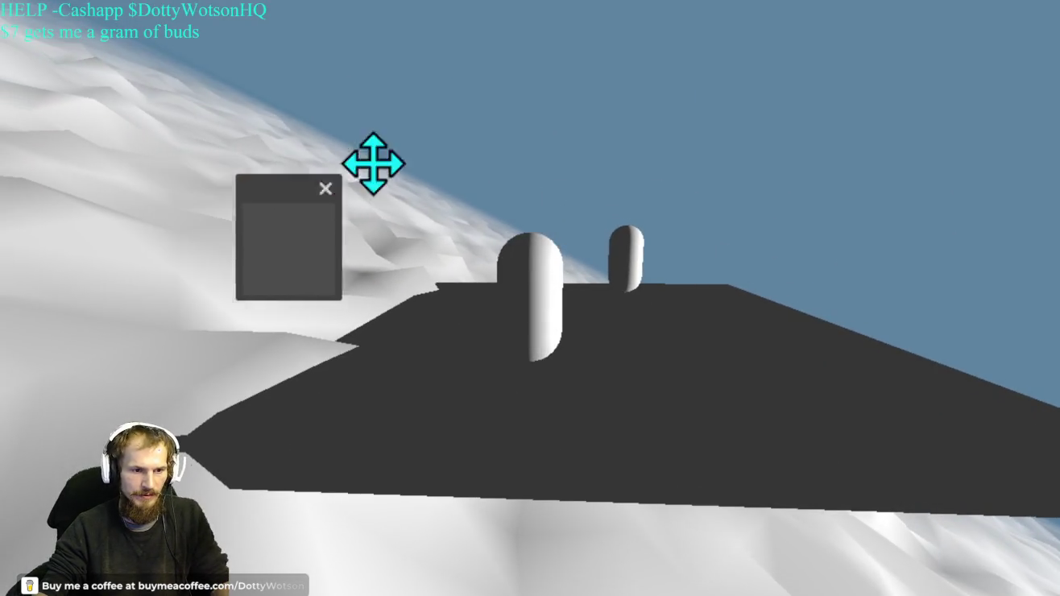
mouse_move(373, 163)
left_mouse_down()
mouse_move(1038, 35)
mouse_move(958, 25)
left_mouse_up()
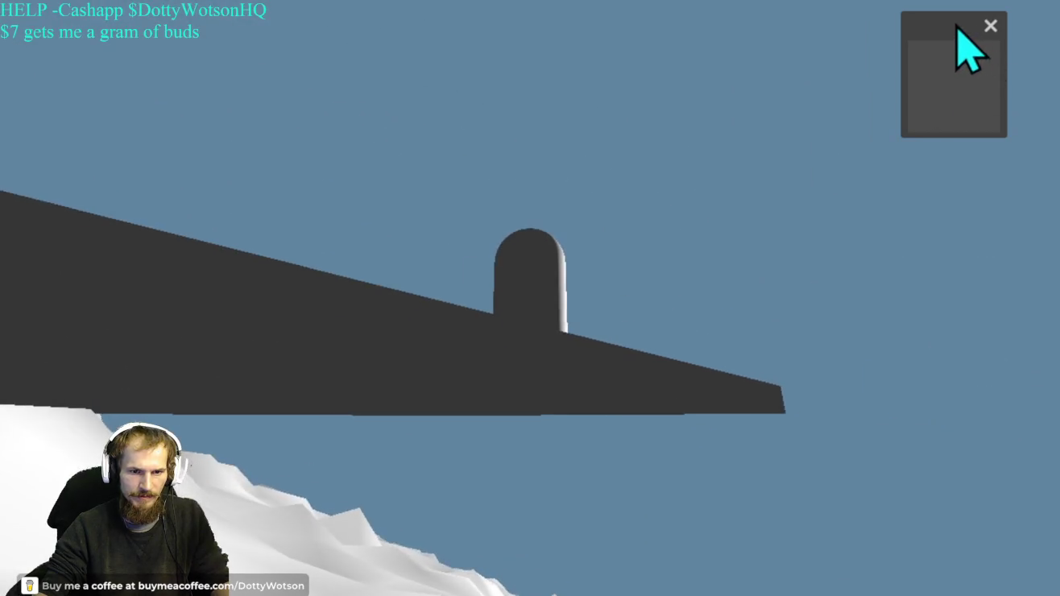
mouse_move(957, 26)
left_mouse_down()
mouse_move(521, 191)
mouse_move(123, 64)
mouse_move(61, 28)
mouse_move(73, 28)
left_mouse_up()
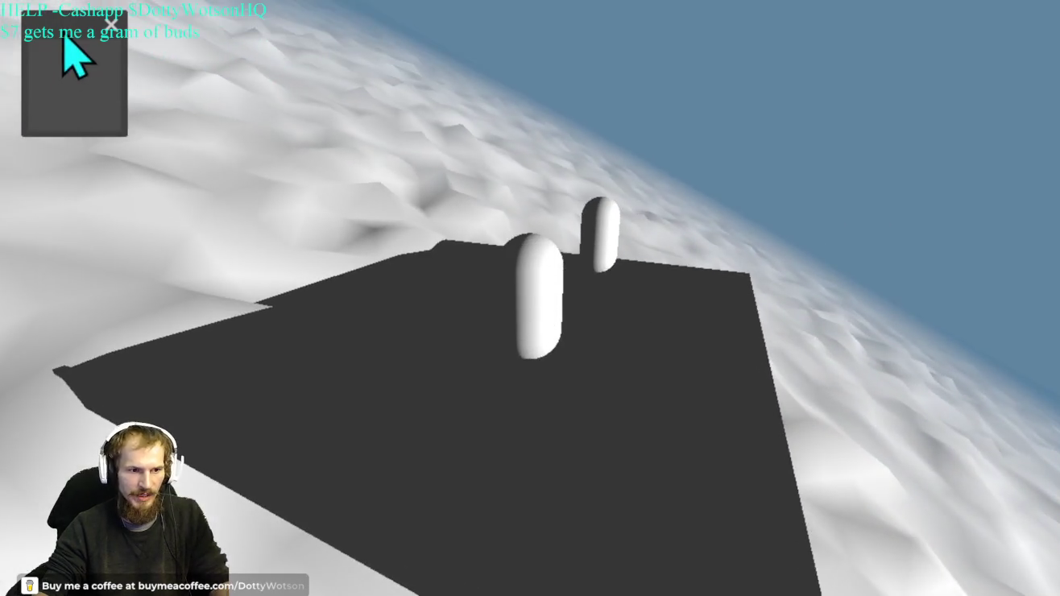
Step: Move the popup back to the top-right, adjusting it slightly until it settles in the corner
mouse_move(70, 52)
left_mouse_down()
mouse_move(764, 134)
mouse_move(957, 34)
mouse_move(942, 48)
left_mouse_up()
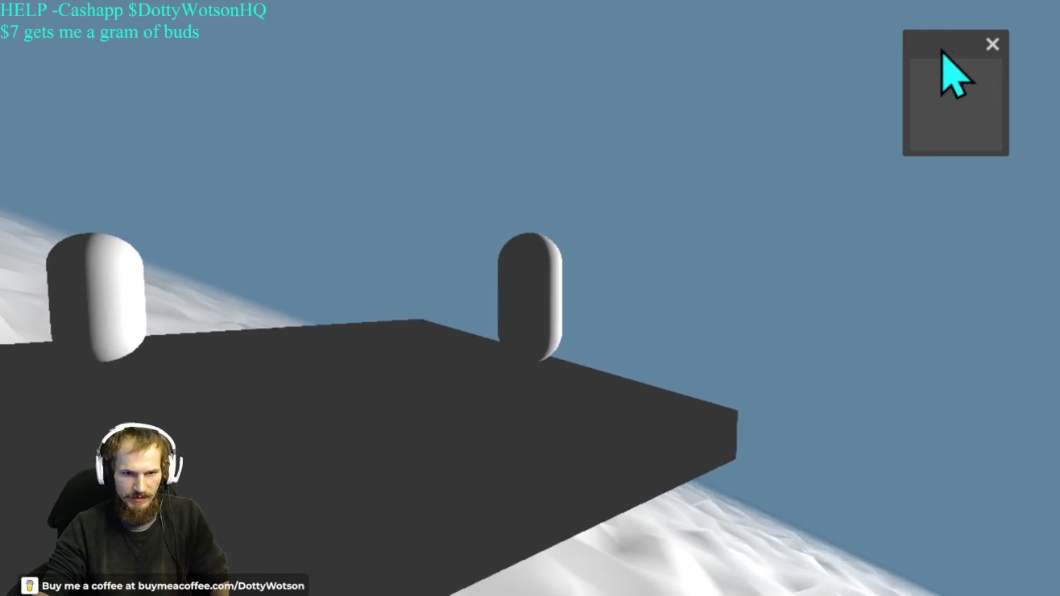
mouse_move(927, 49)
left_mouse_down()
mouse_move(603, 139)
mouse_move(583, 74)
mouse_move(877, 63)
left_mouse_up()
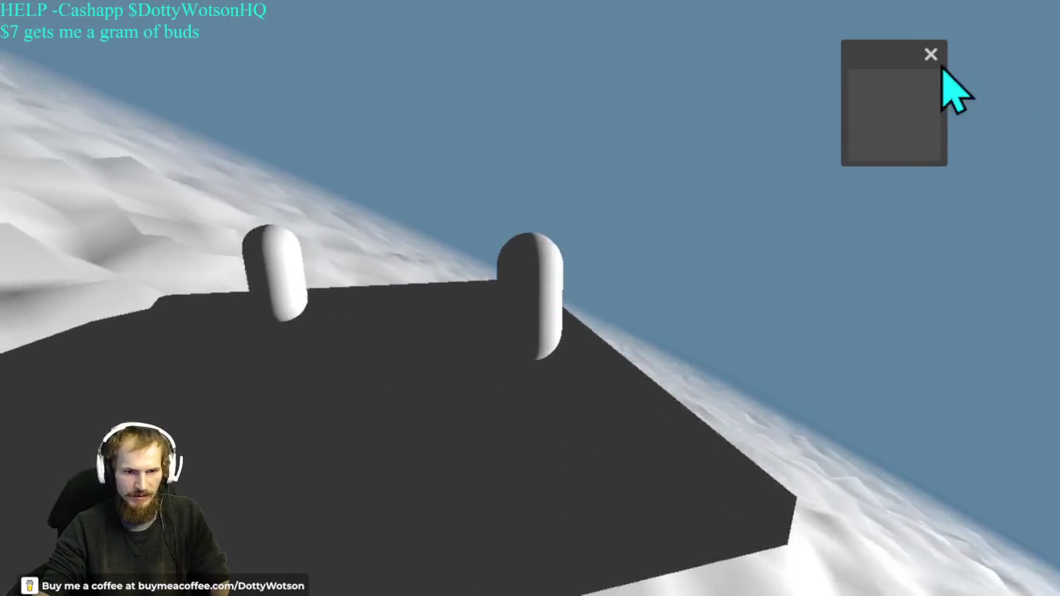
mouse_move(885, 53)
left_mouse_down()
mouse_move(840, 66)
mouse_move(951, 43)
left_mouse_up()
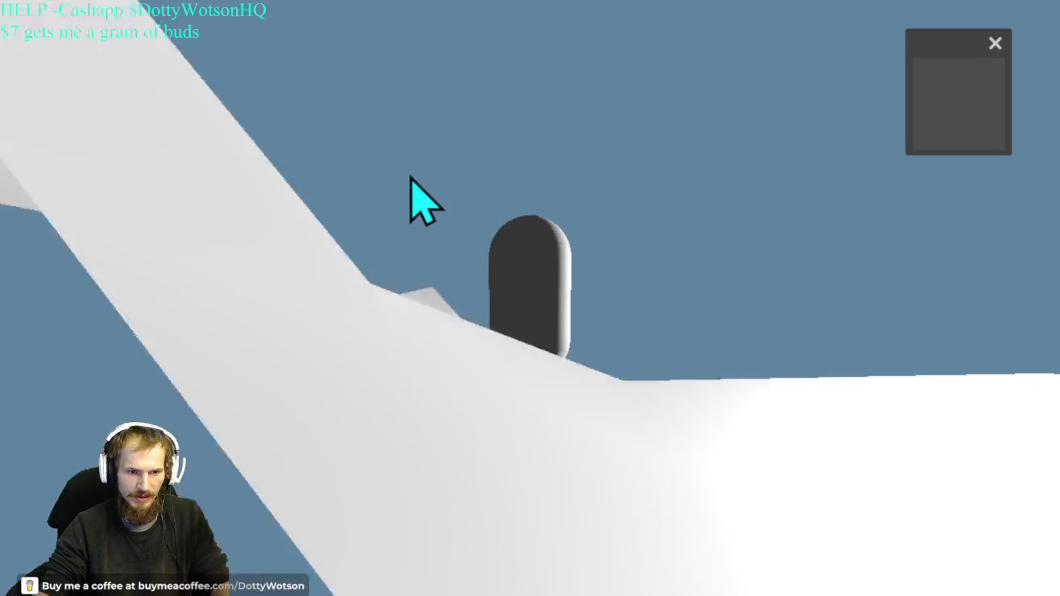
Step: Drag the popup from the right side into the top-left corner of the game view
mouse_move(939, 108)
left_mouse_down()
mouse_move(150, 90)
mouse_move(54, 38)
left_mouse_up()
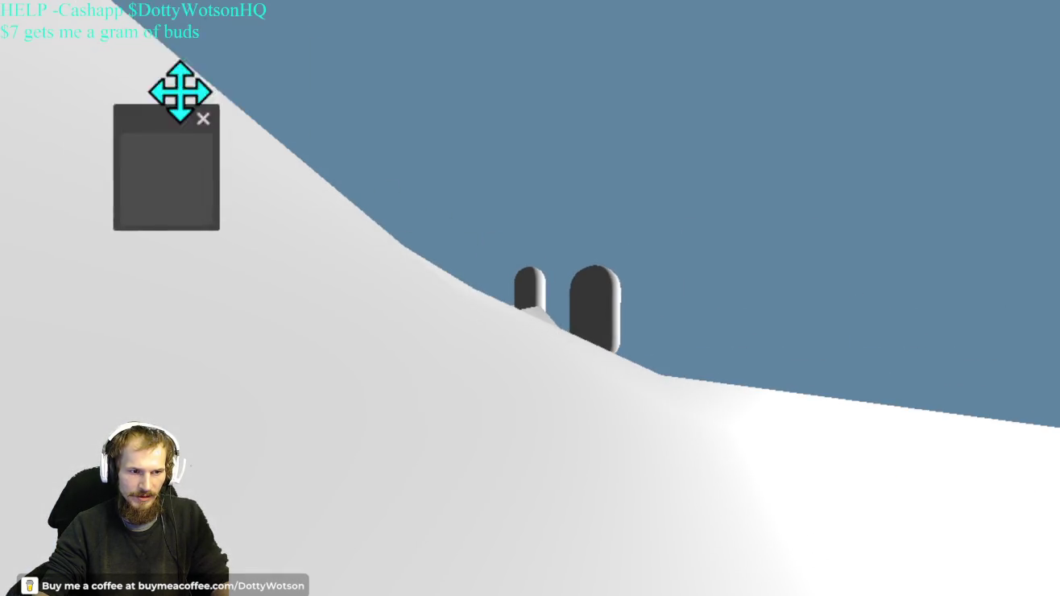
left_click_drag(179, 91, 64, 43)
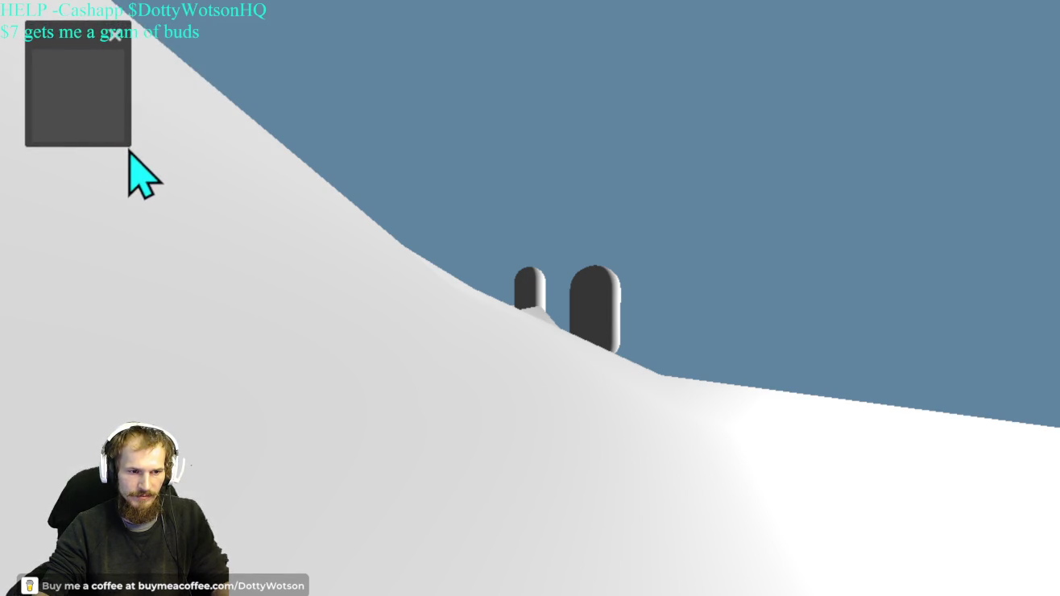
Step: Stretch the popup wide across the screen and taller, then orbit the camera around the capsule
left_click_drag(134, 137, 1026, 116)
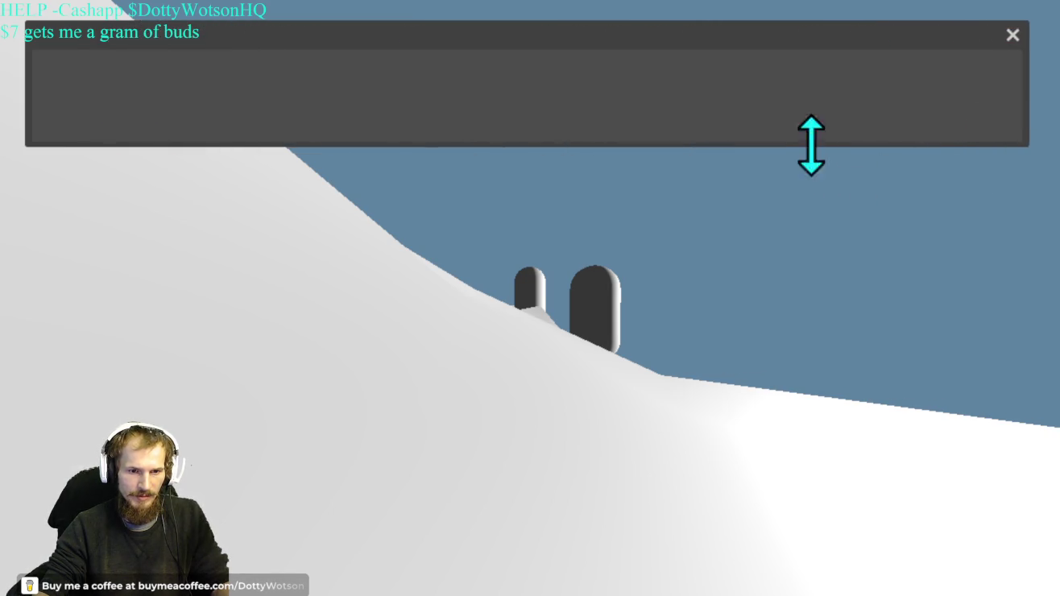
left_click_drag(812, 151, 825, 219)
mouse_move(629, 318)
left_mouse_down()
mouse_move(686, 426)
mouse_move(5, 387)
mouse_move(733, 455)
mouse_move(770, 414)
mouse_move(689, 395)
mouse_move(689, 419)
mouse_move(1055, 435)
left_mouse_up()
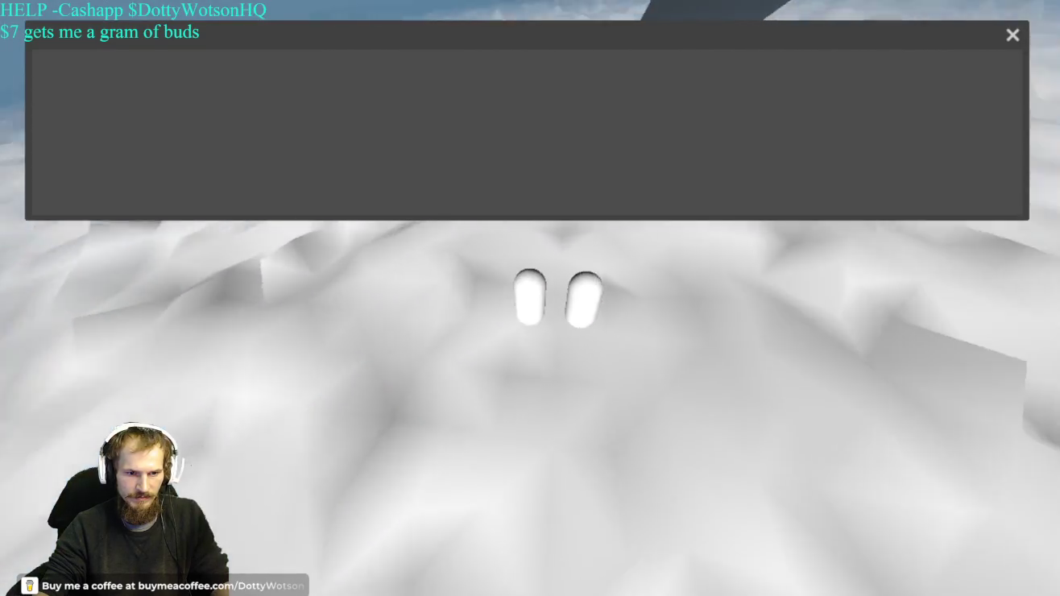
mouse_move(583, 315)
left_mouse_down()
mouse_move(883, 379)
mouse_move(942, 549)
mouse_move(813, 360)
left_mouse_up()
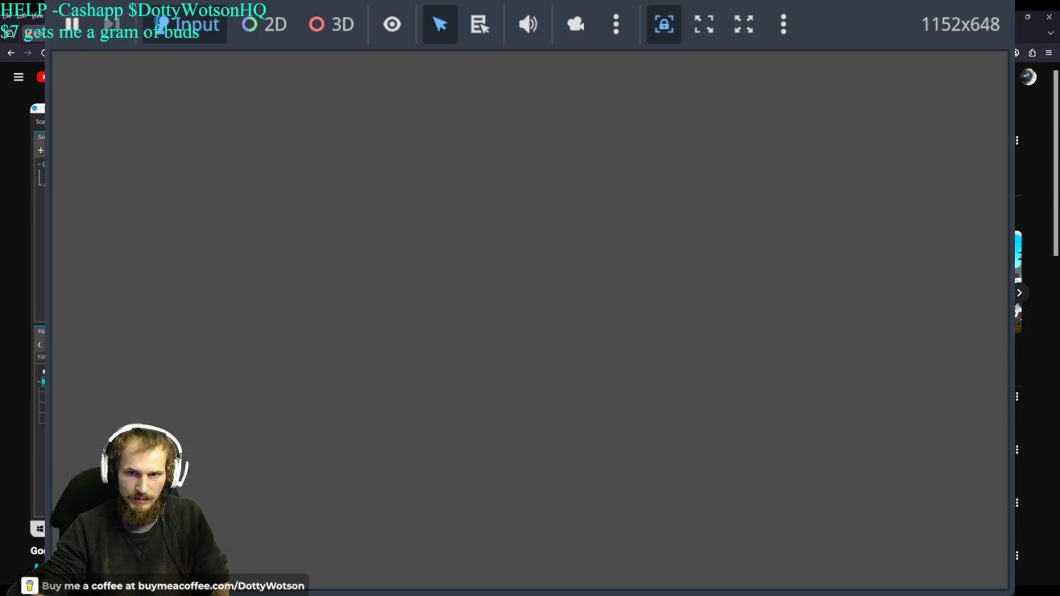
Step: Relaunch the project with F5 and switch away from the gray game window
key("F5")
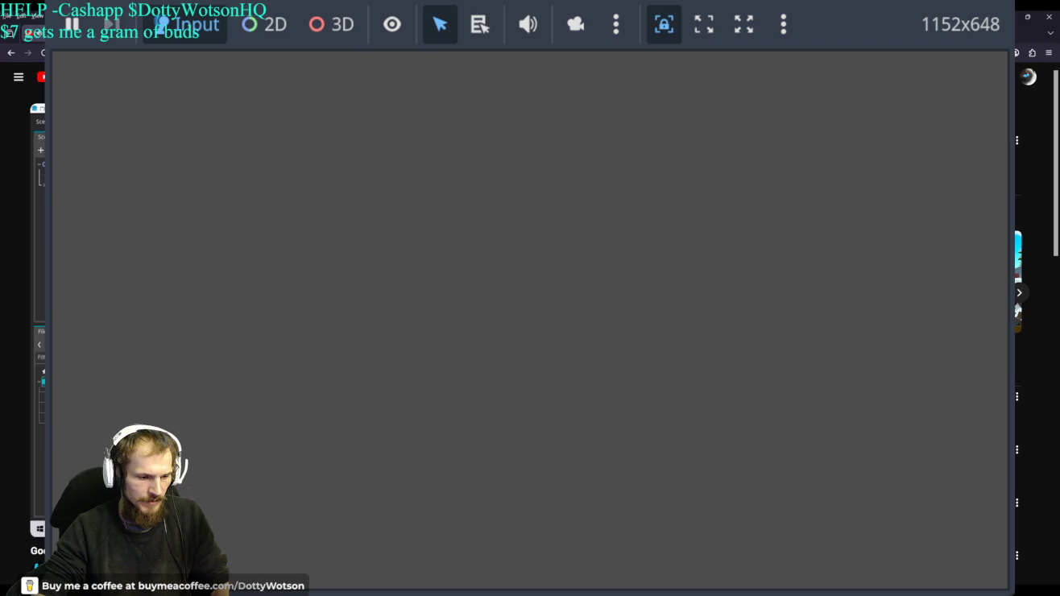
key("alt+Tab")
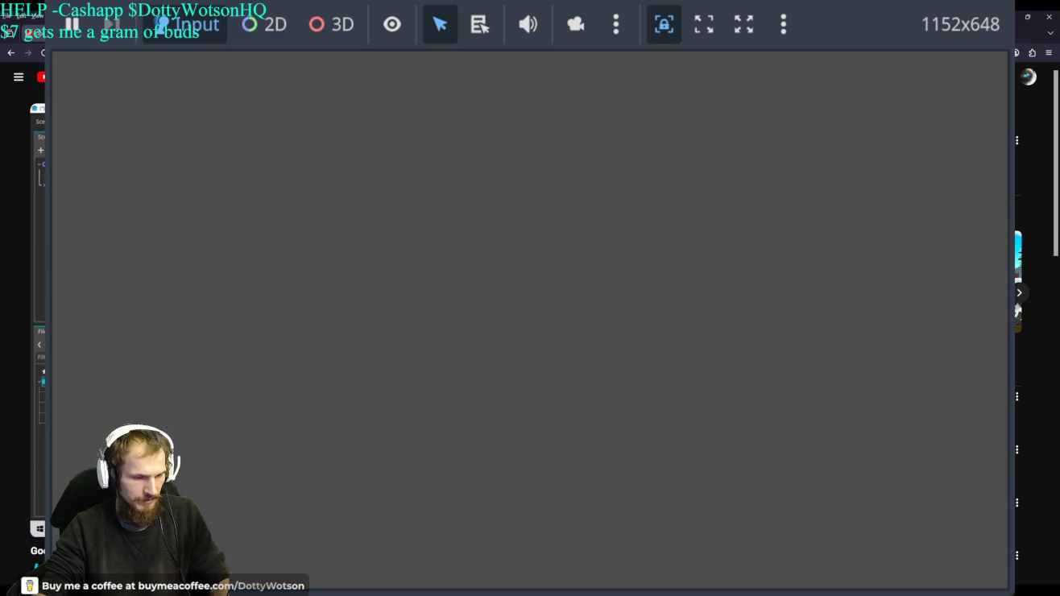
Step: Return to the gray game window, stop it with F8, and rerun the project with F5
key("alt+Tab")
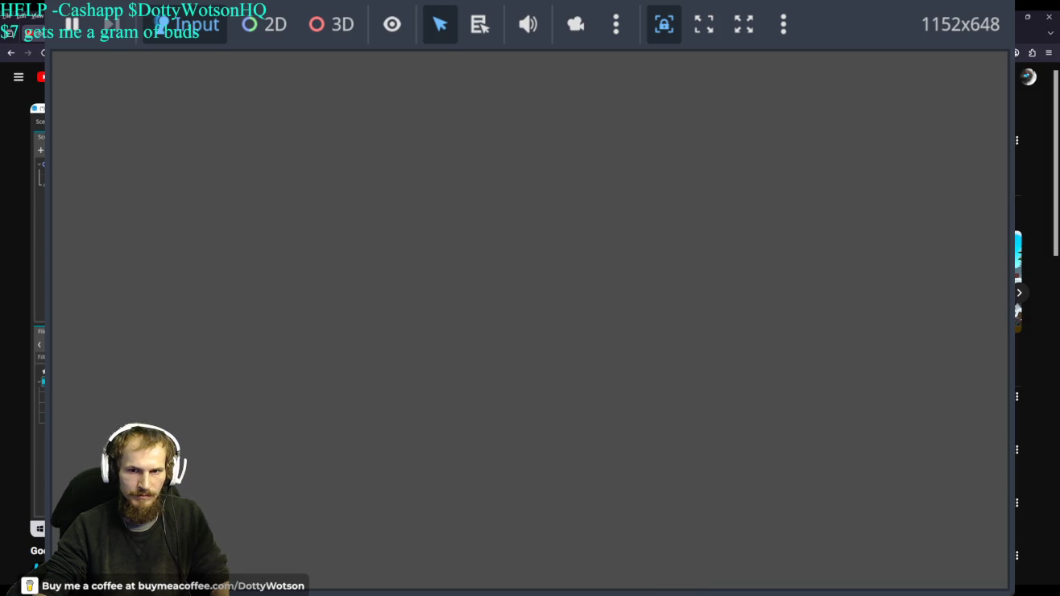
key("F8")
key("F5")
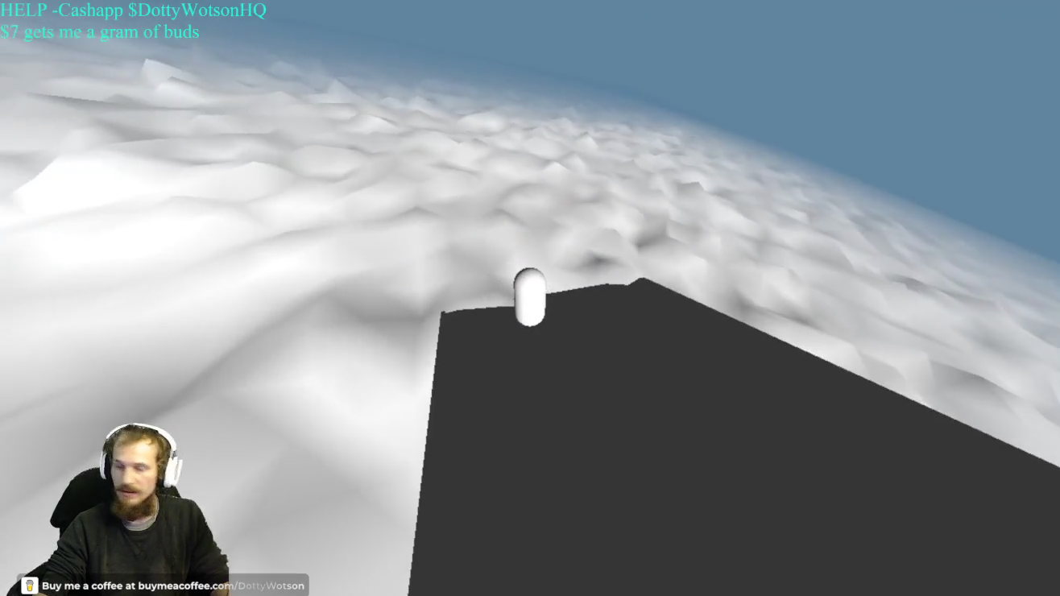
Step: Walk the capsule forward off the block with W and jump with Space
key("w")
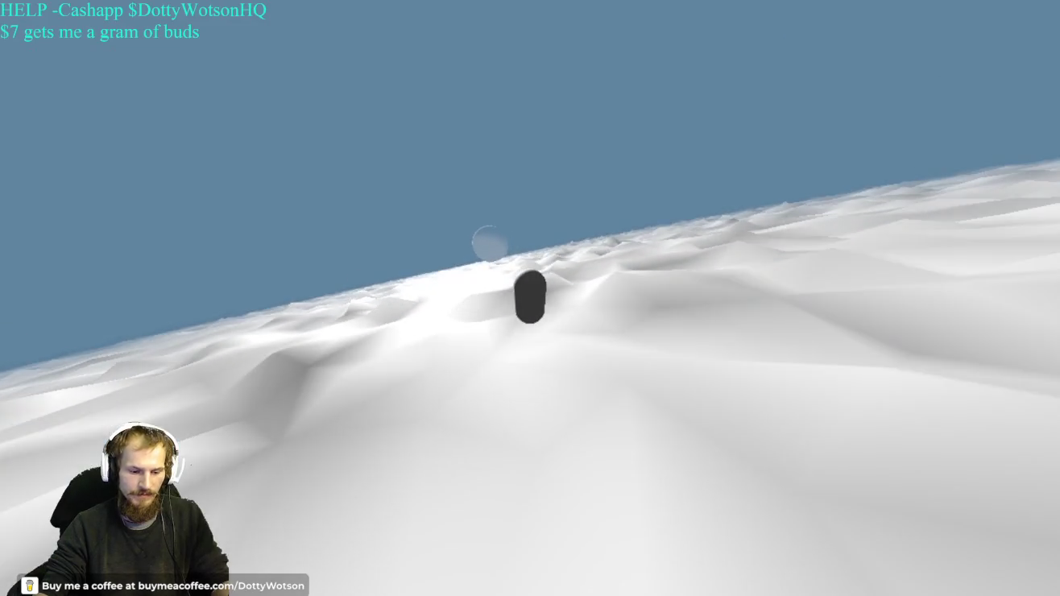
key("space")
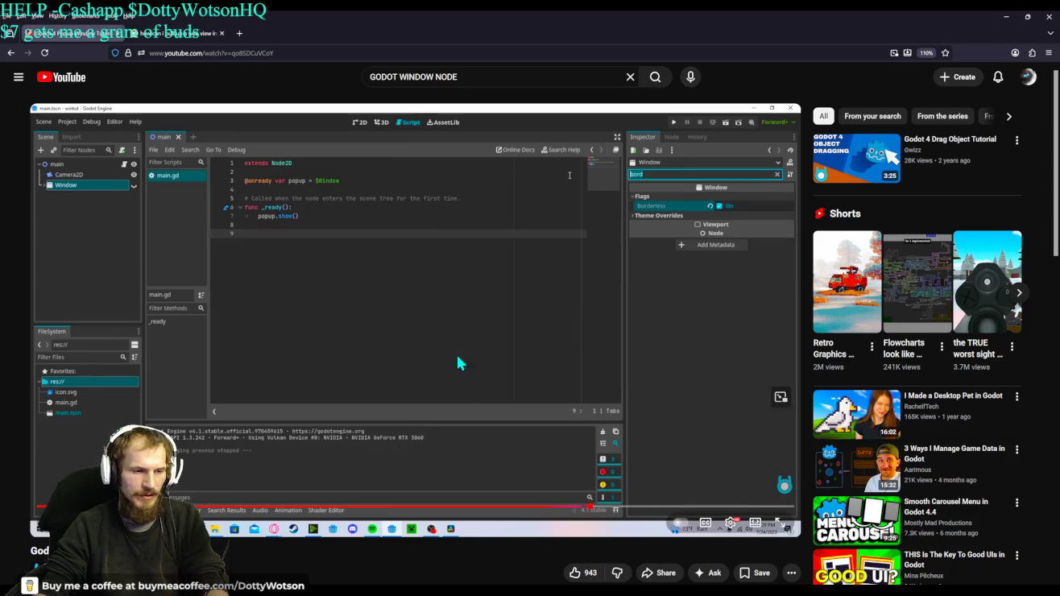
Step: Pause the tutorial and seek back and forth to reach the signal connection part
left_click(382, 279)
key("j")
key("j")
key("j")
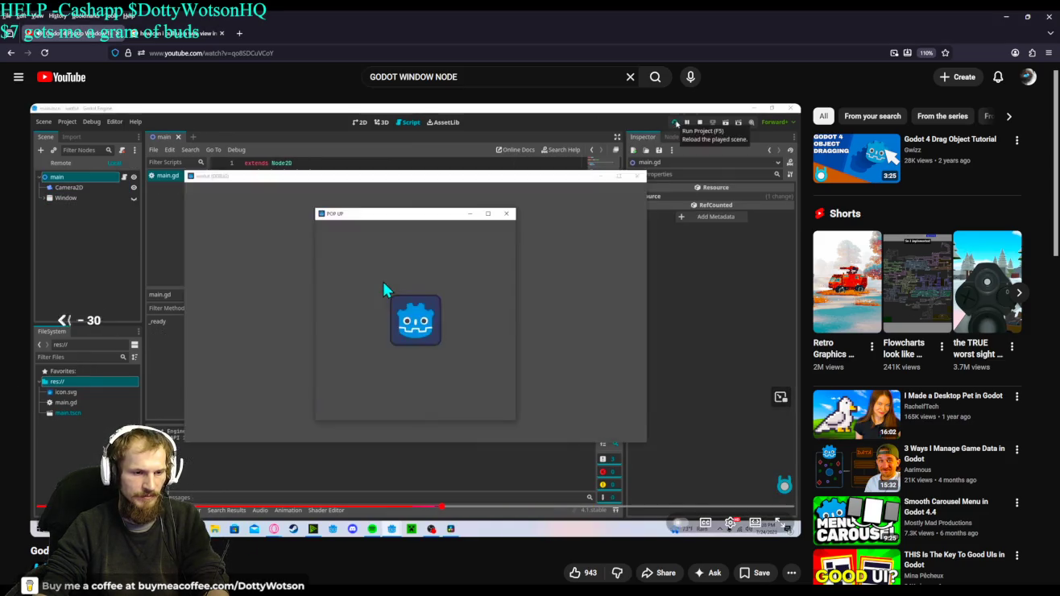
key("j")
key("j")
key("j")
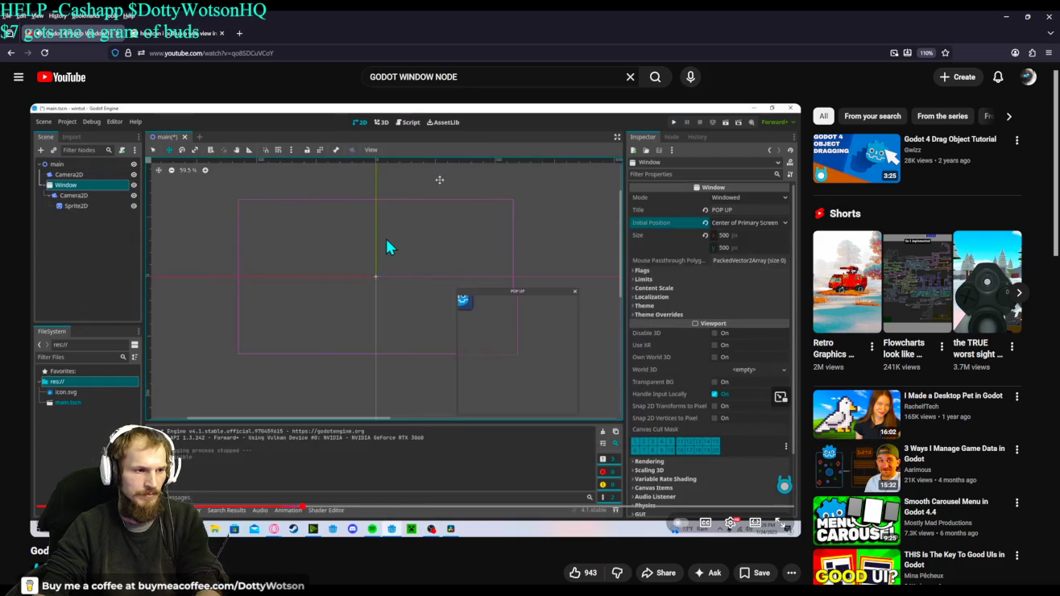
key("l")
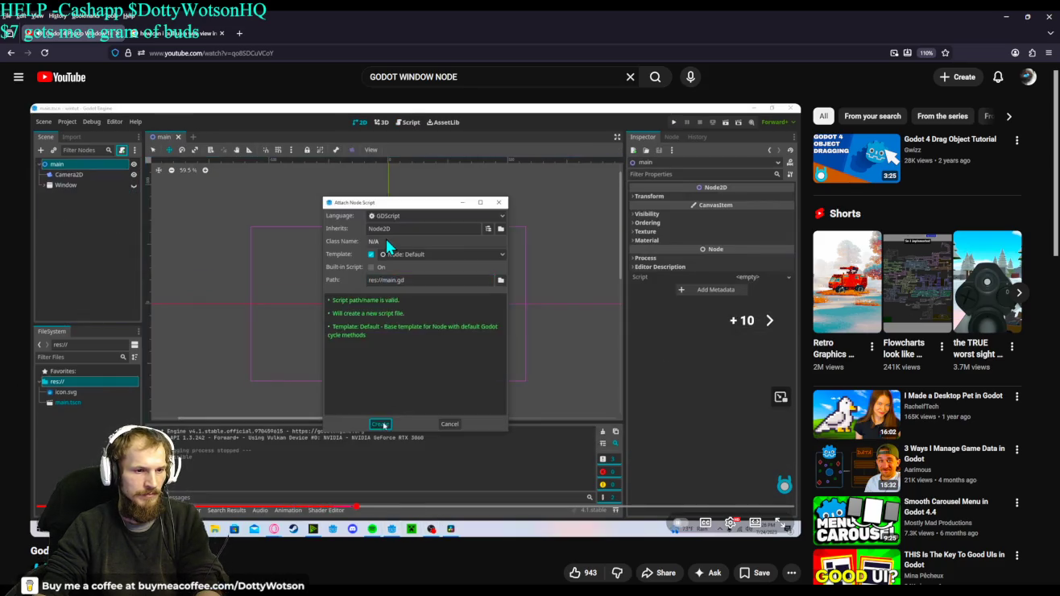
key("Right")
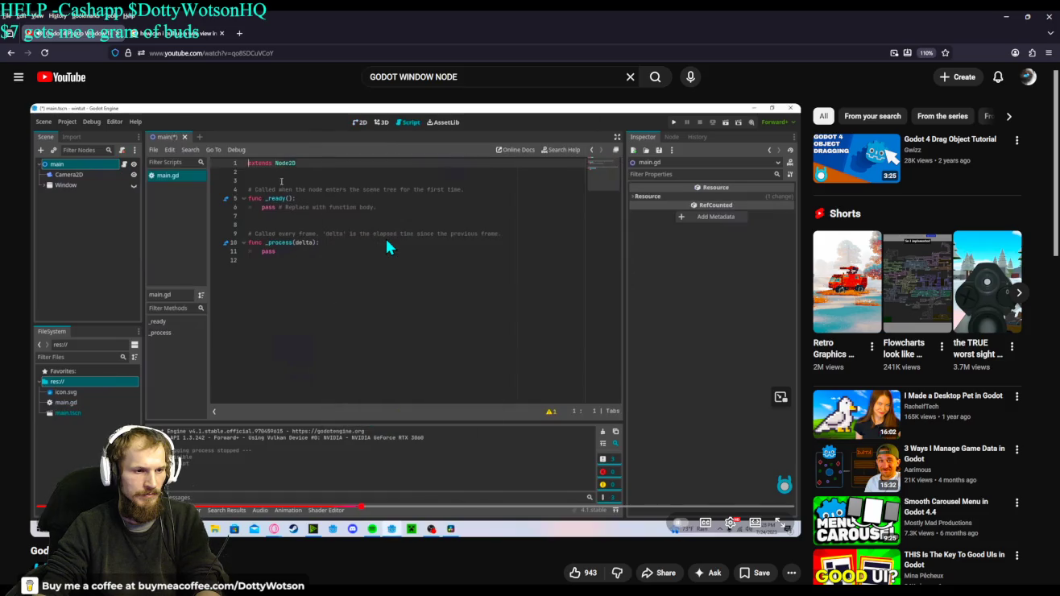
key("Right")
key("Right")
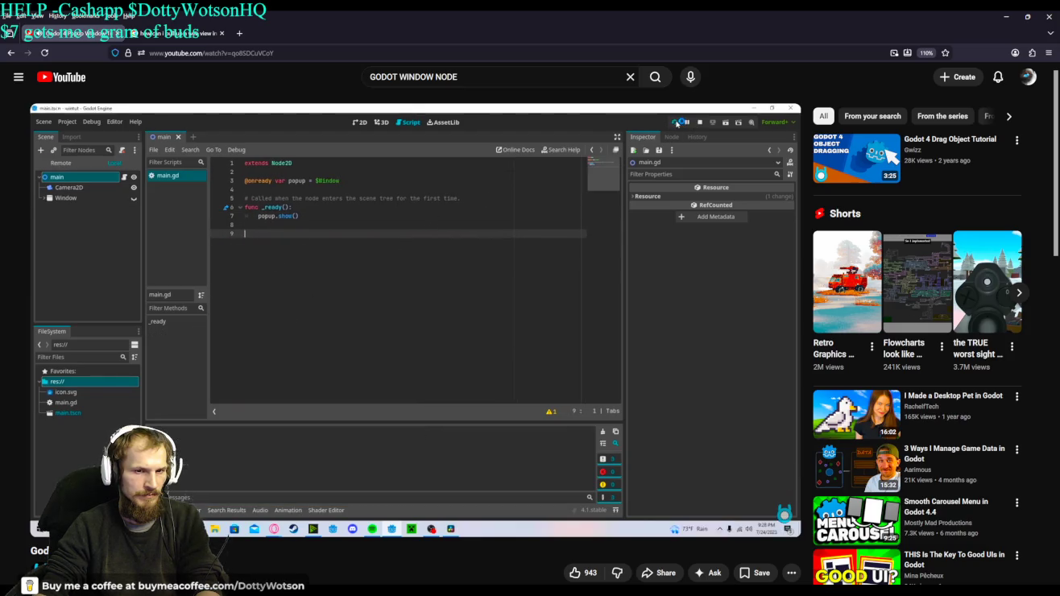
key("Right")
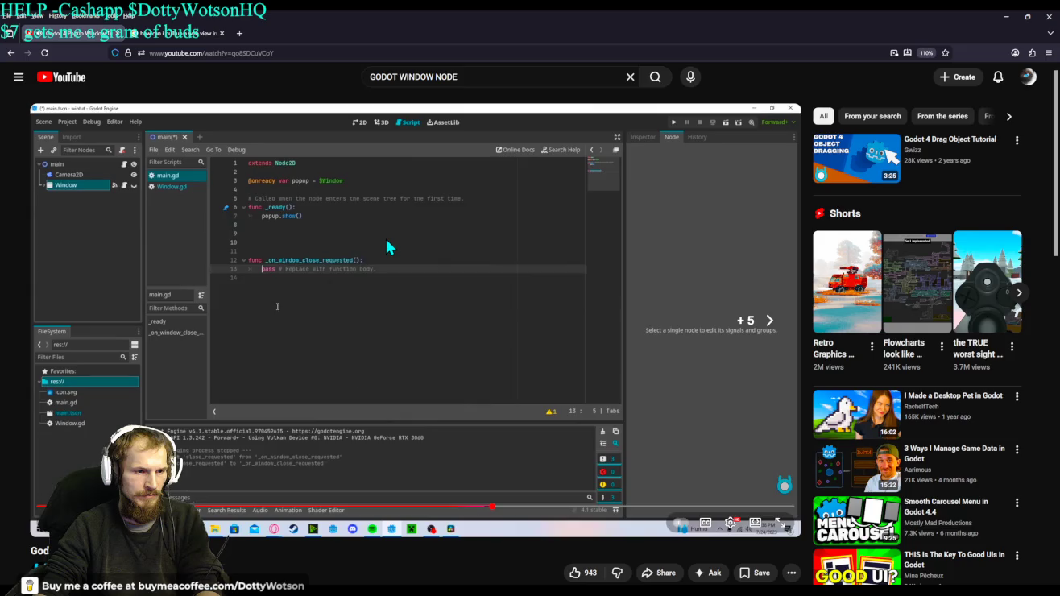
key("Left")
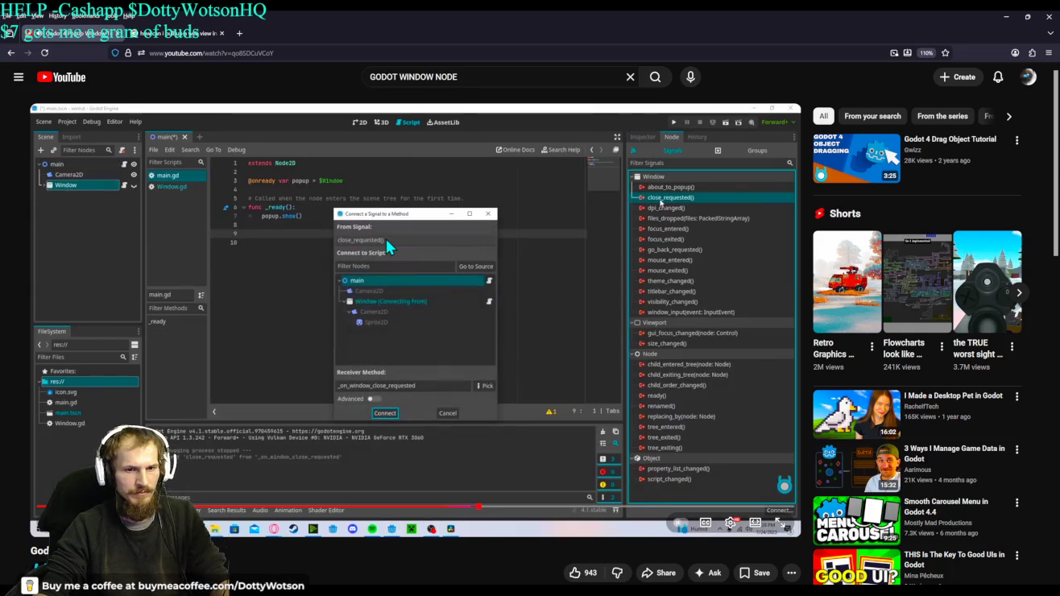
Step: Pause on the signal connection step, resume, then pause at the popup.hide() code
left_click(385, 238)
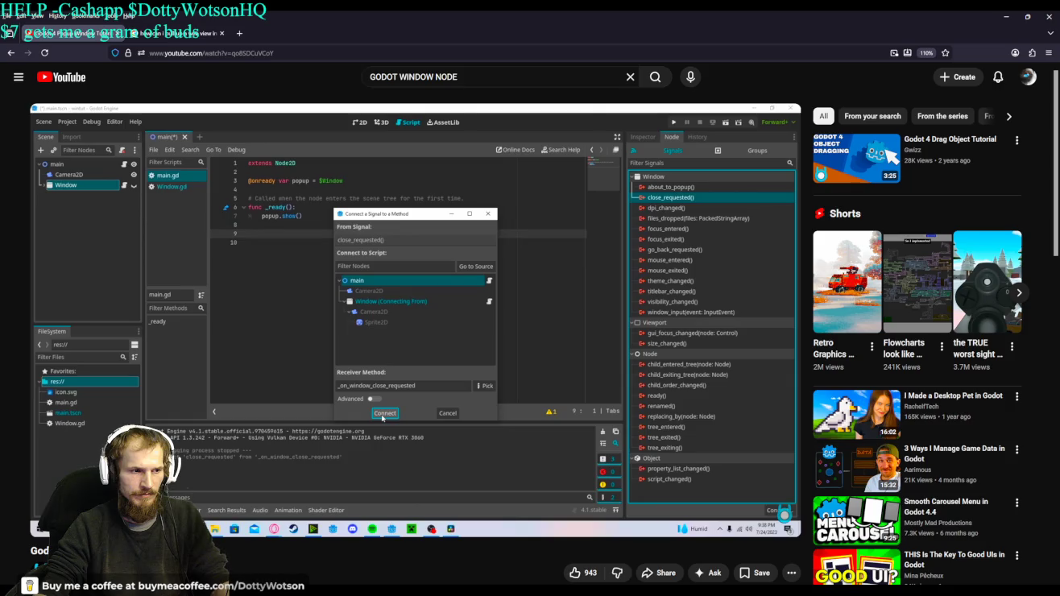
left_click(385, 238)
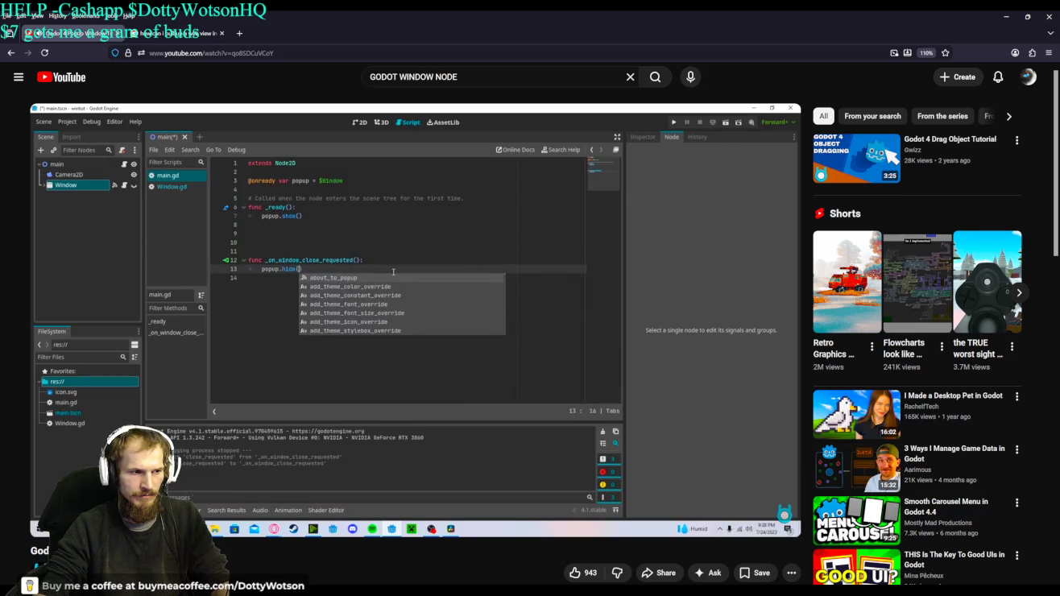
left_click(385, 236)
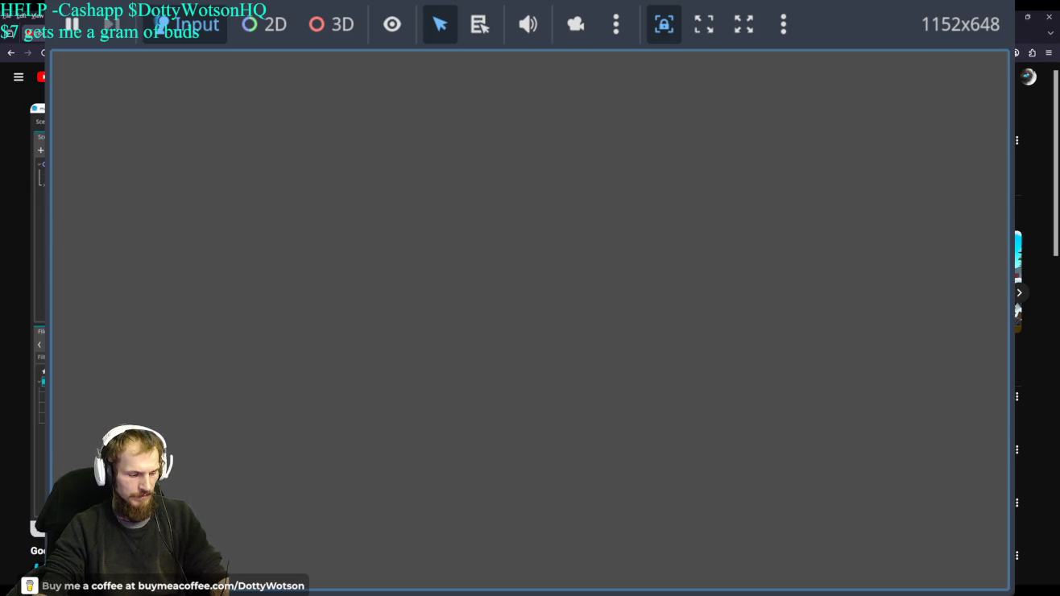
Step: Close the gray game window with Alt+F4, returning to the YouTube tutorial
key("alt+F4")
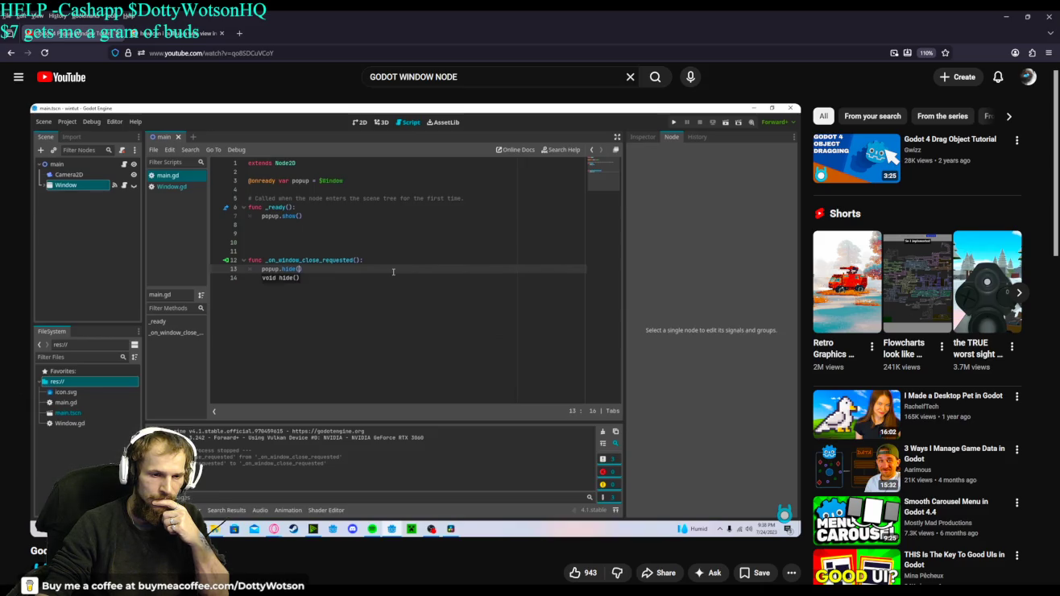
Step: Run the Godot project with F5 to show the blank grey 1152x648 game window
key("F5")
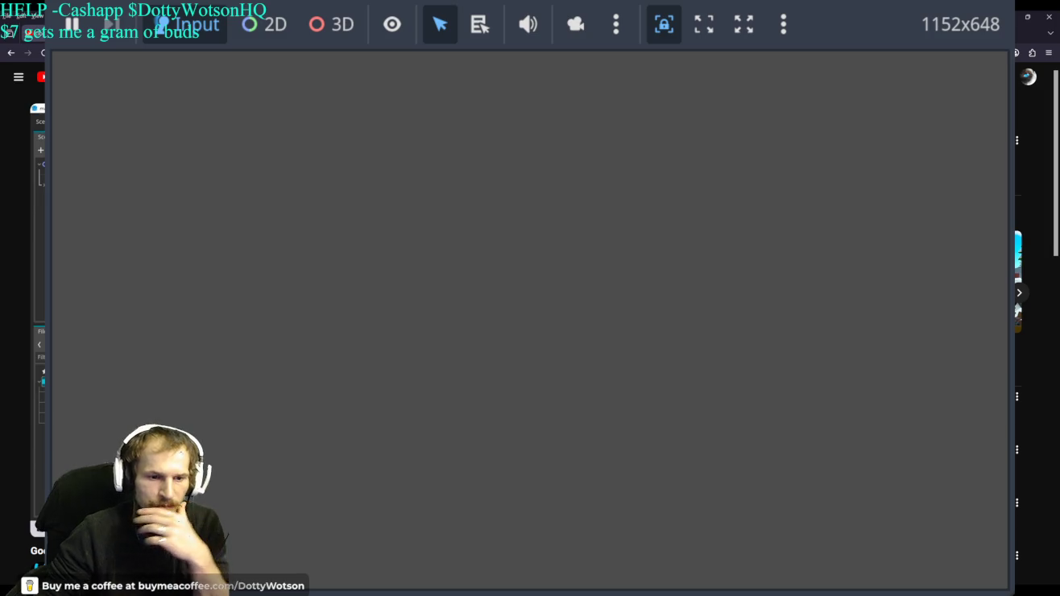
key("alt+F4")
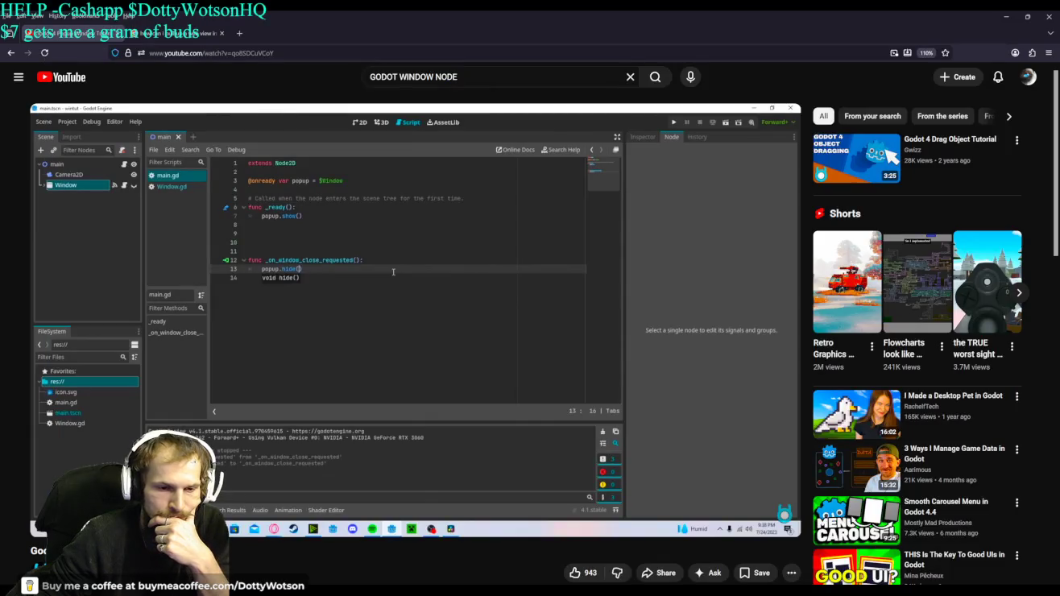
key("F5")
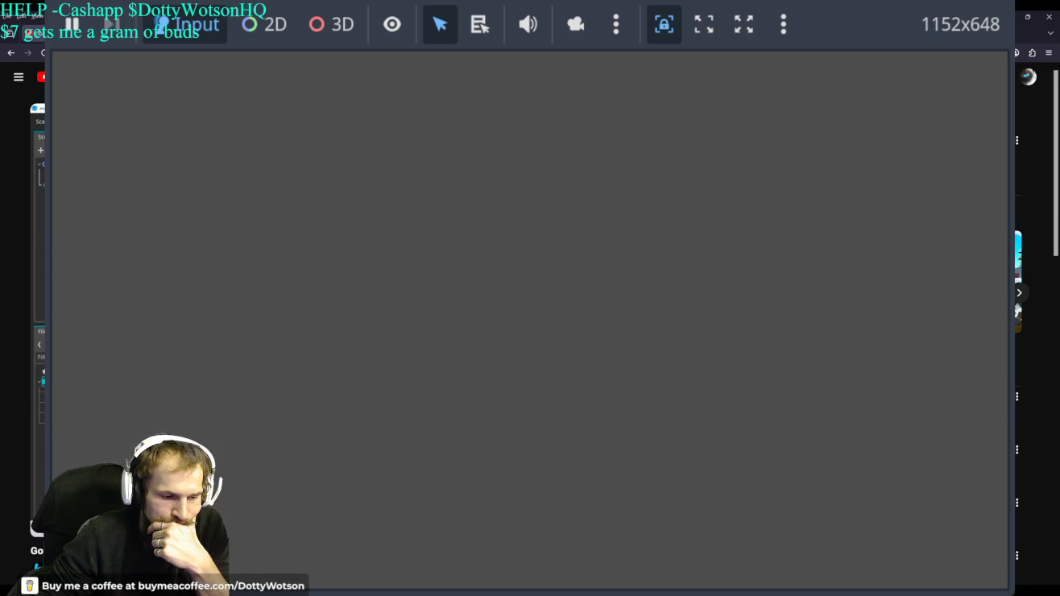
key("alt+F4")
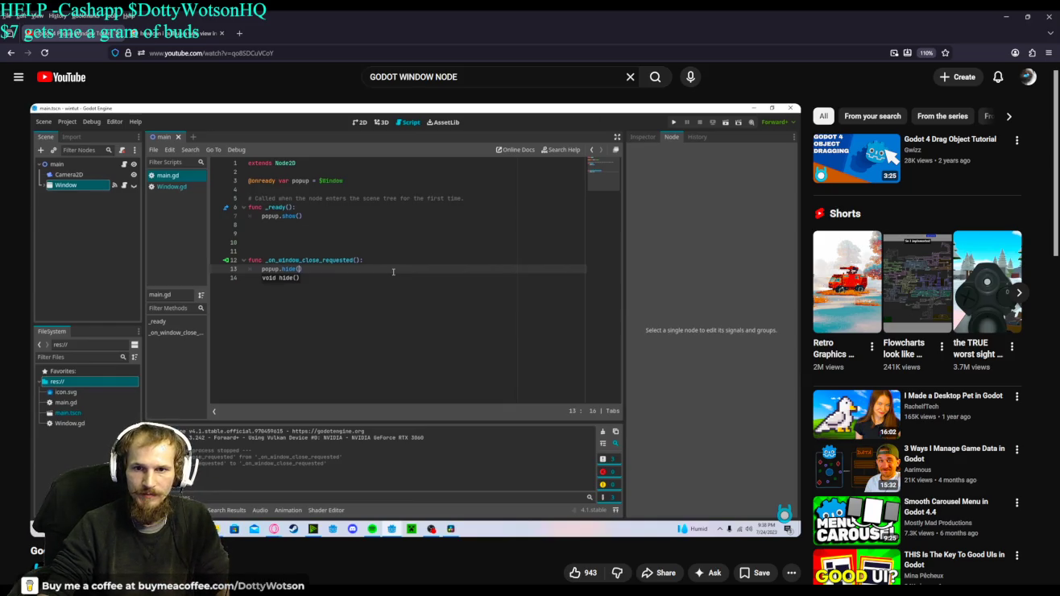
key("F5")
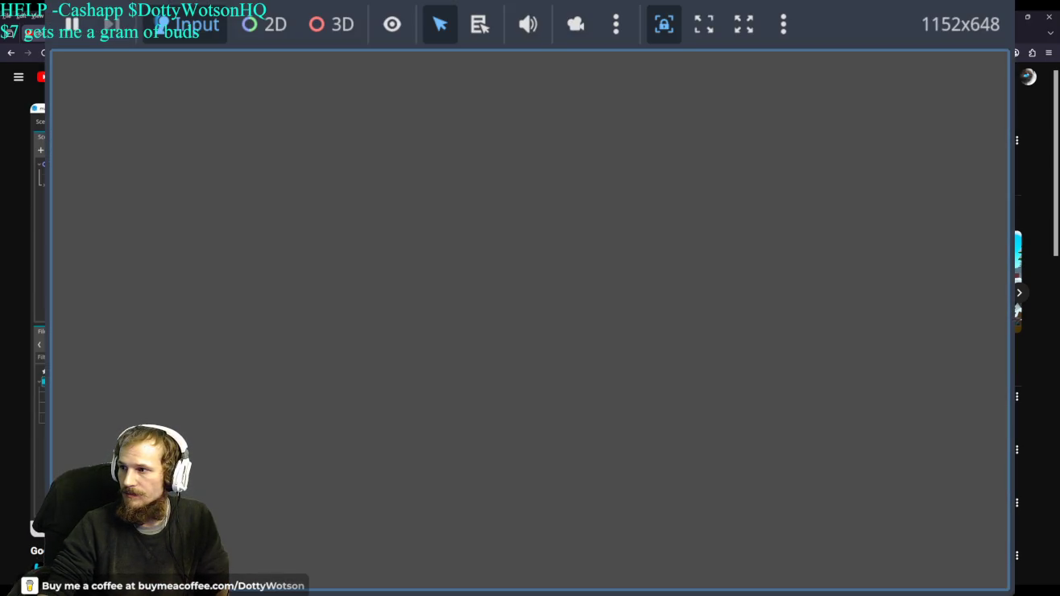
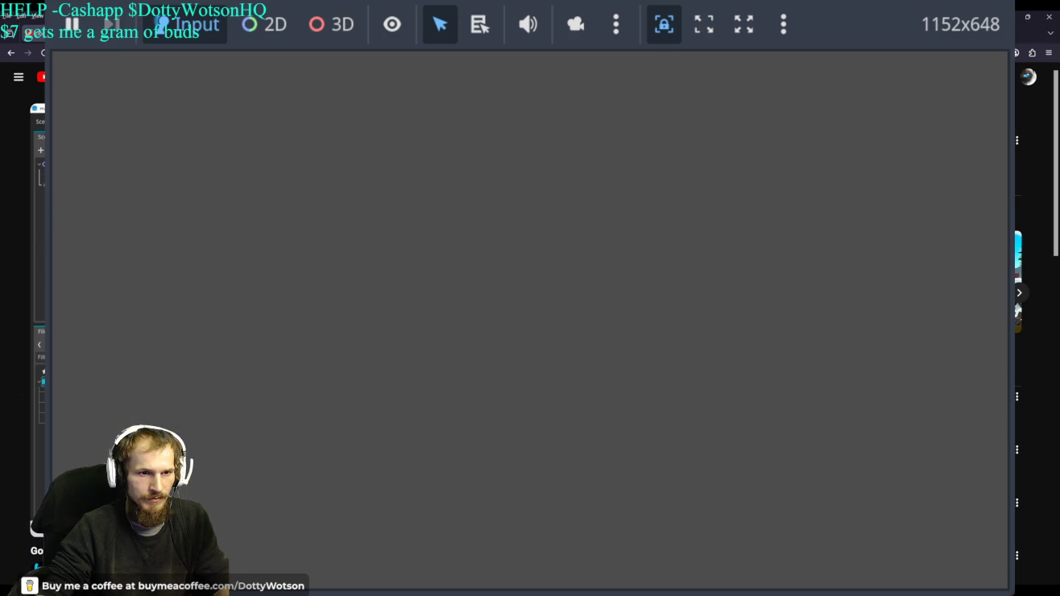
Step: Restart the running game, then close the game window with Alt+F4
key("F5")
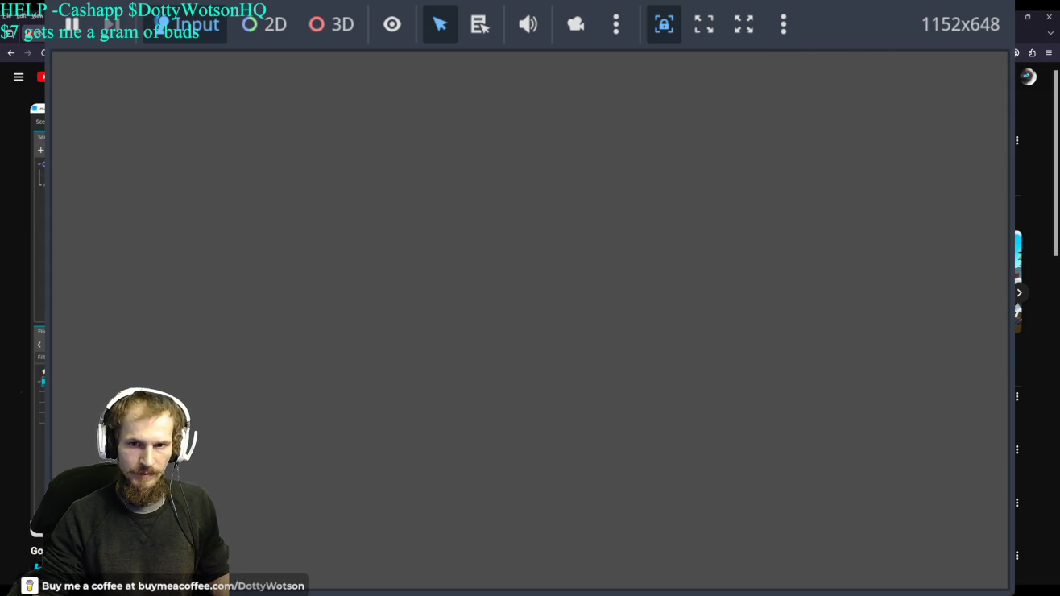
key("alt+Tab")
key("alt+Tab")
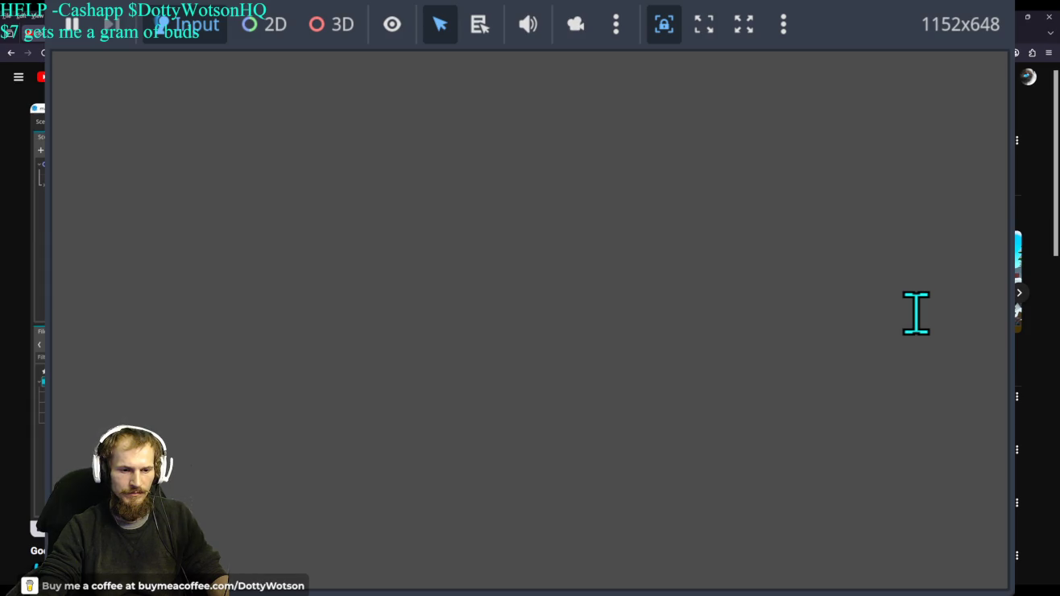
key("alt+F4")
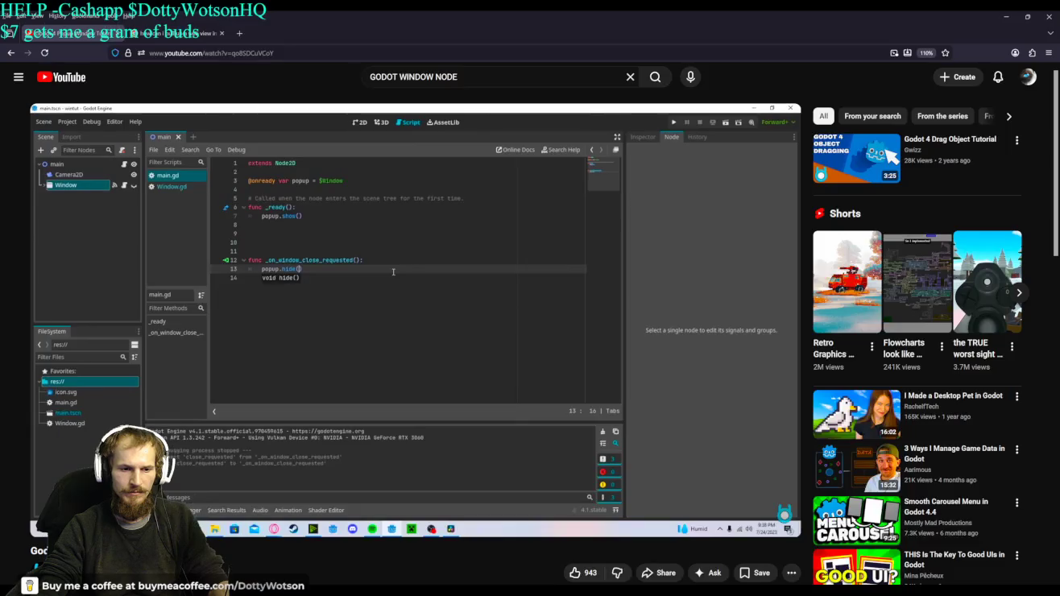
Step: Relaunch the game with F5 twice, stopping it with F8 after each run
key("F5")
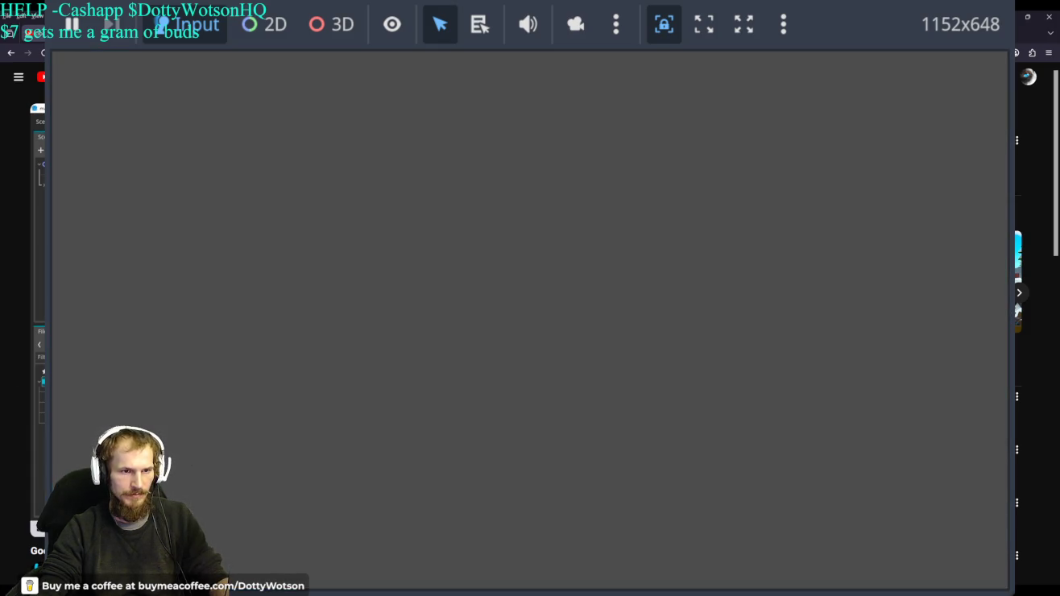
key("F8")
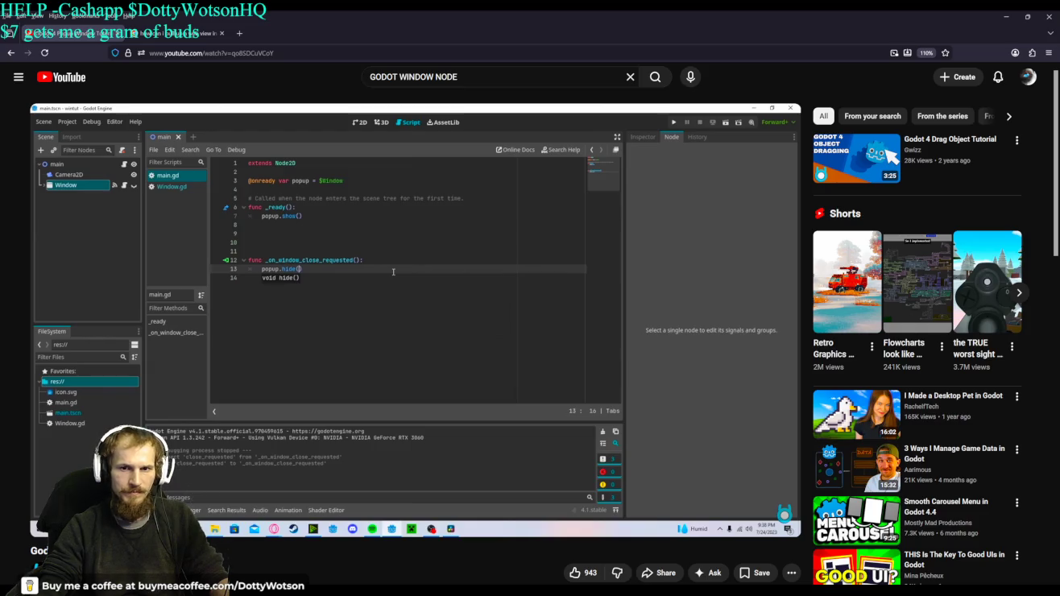
key("F5")
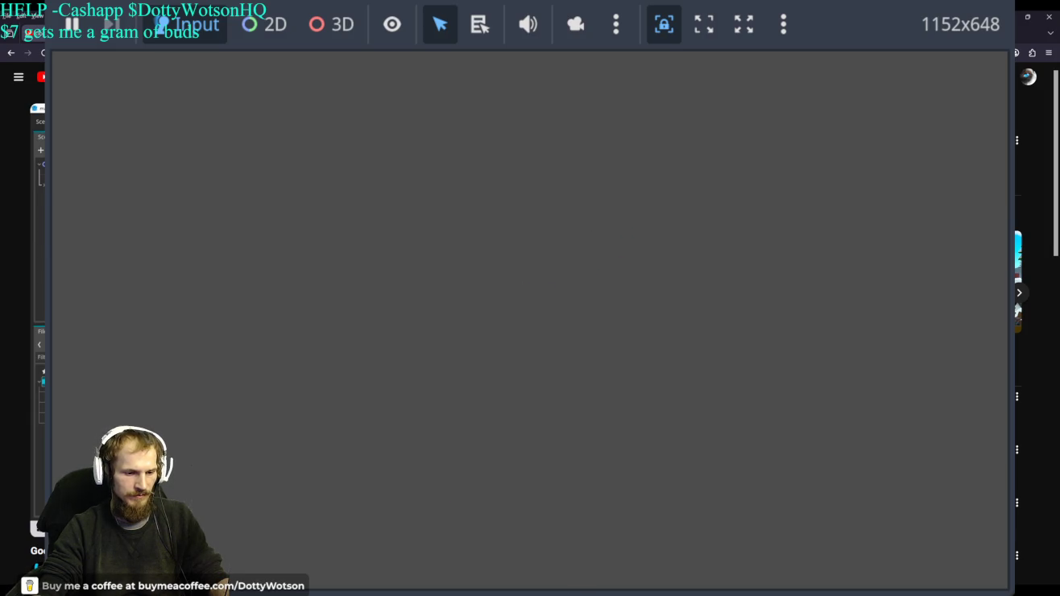
key("F8")
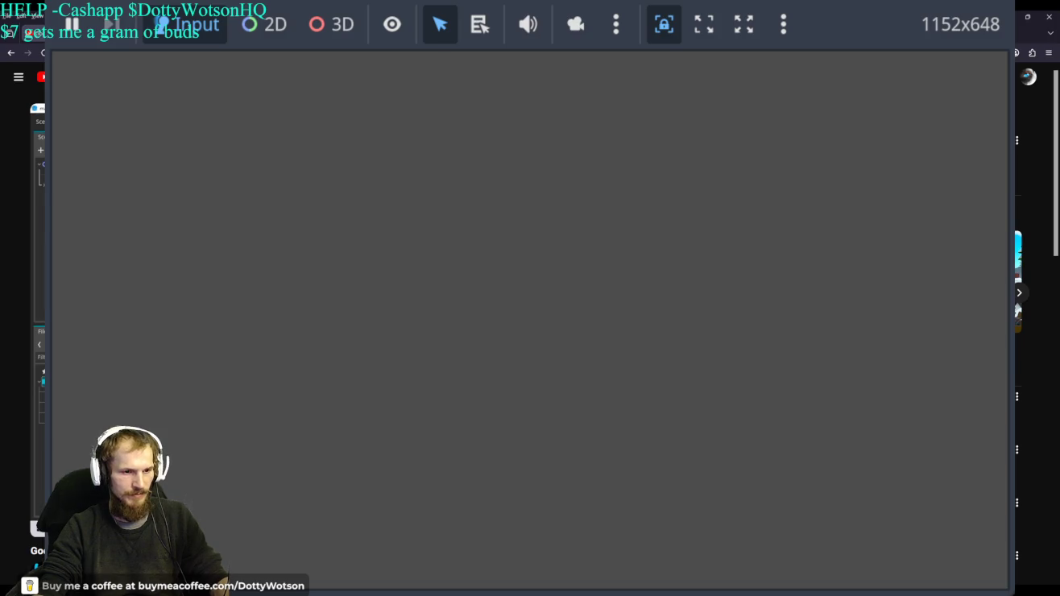
Step: Stop the running game with F8
key("F8")
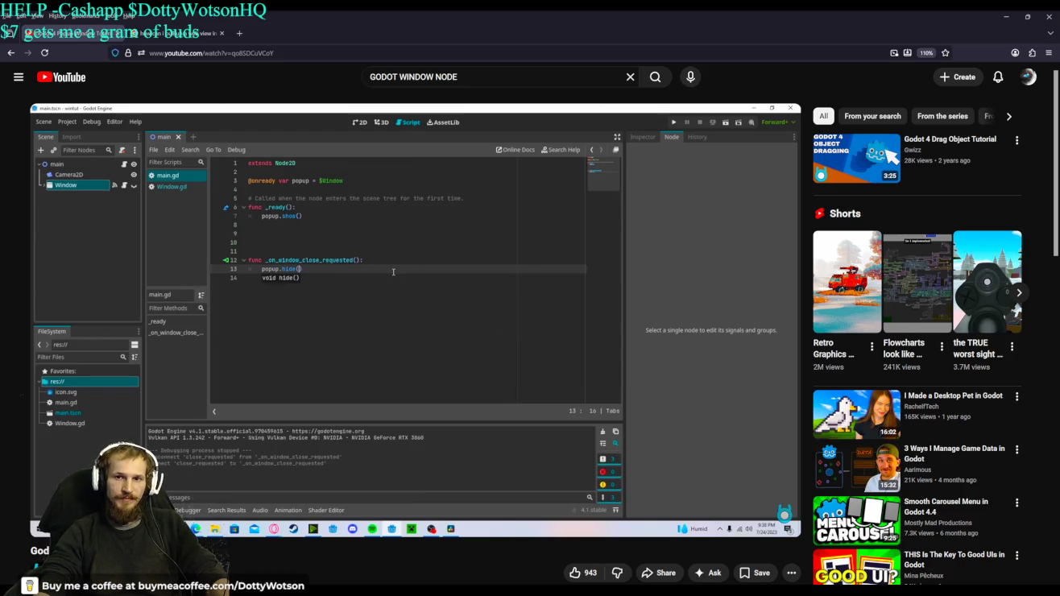
Step: Resume the tutorial video, then rewind it five seconds
mouse_move(394, 271)
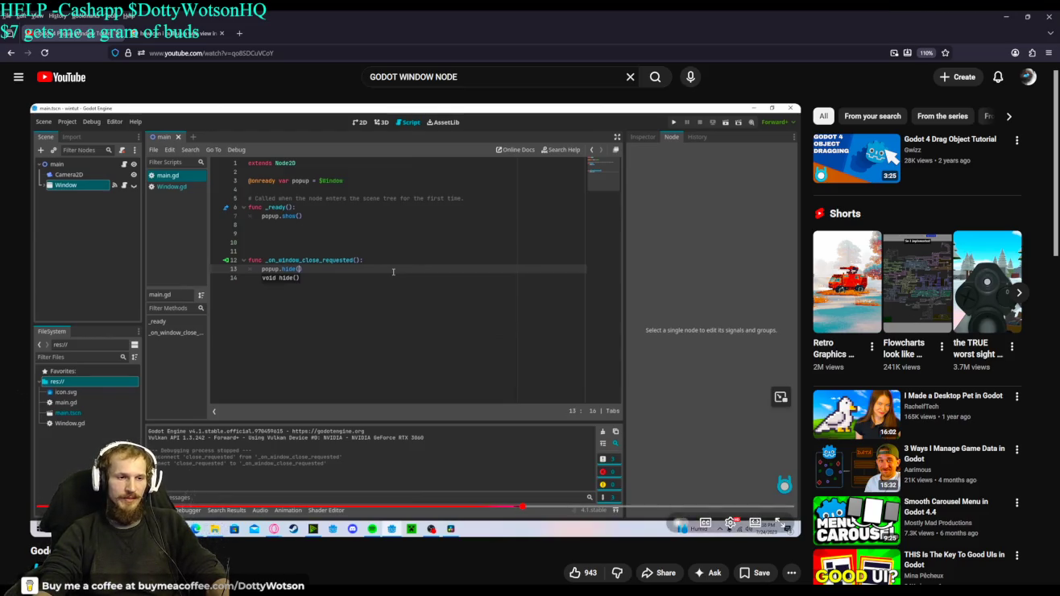
left_click(379, 303)
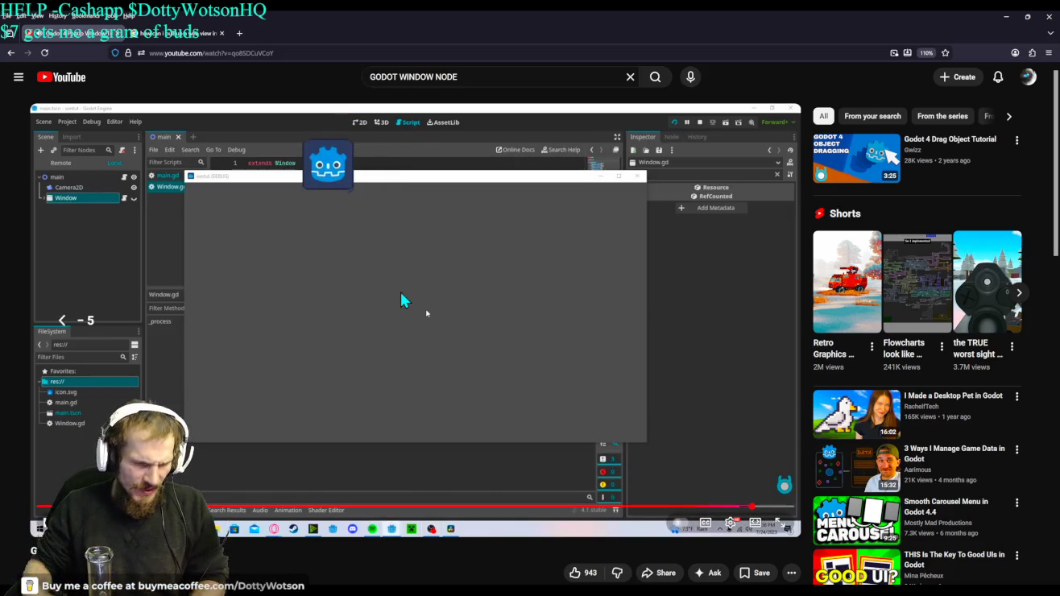
left_click(401, 298)
Step: Rewind the tutorial about ten seconds, pause on the Window script, then resume playback
key("Left")
left_click(400, 298)
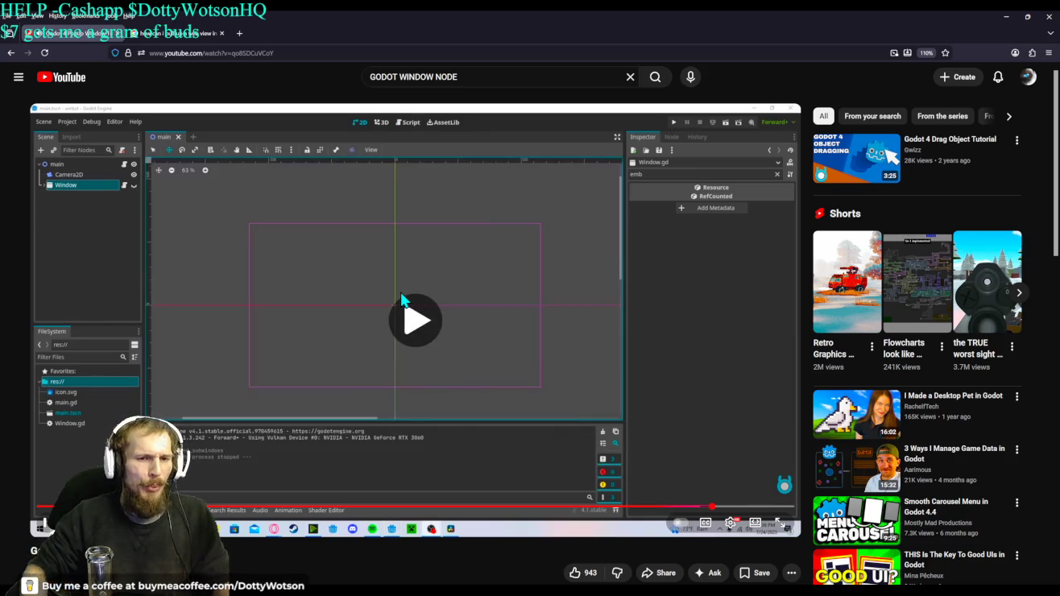
left_click(505, 232)
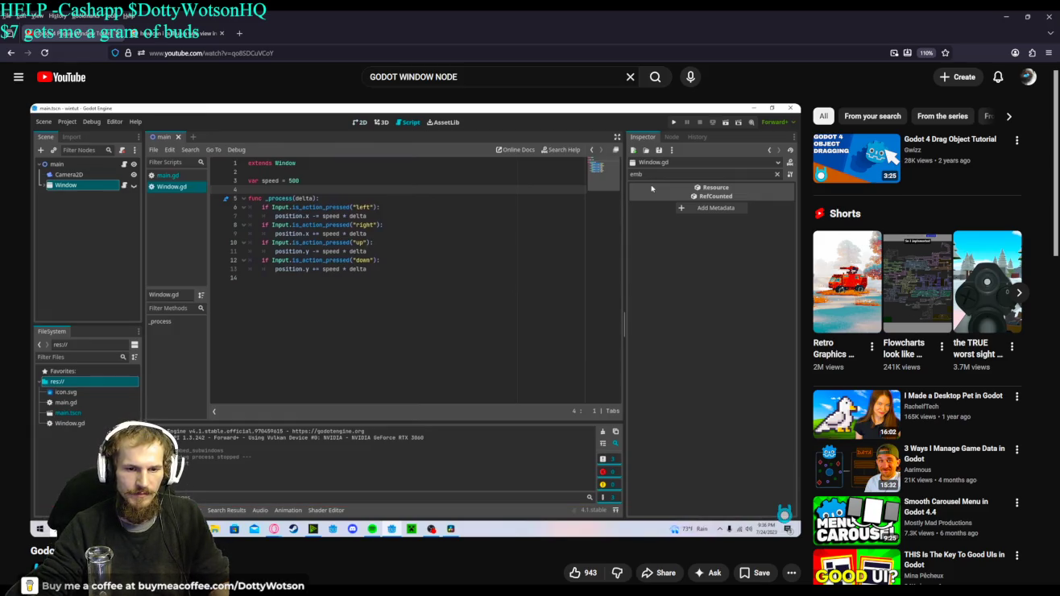
mouse_move(491, 280)
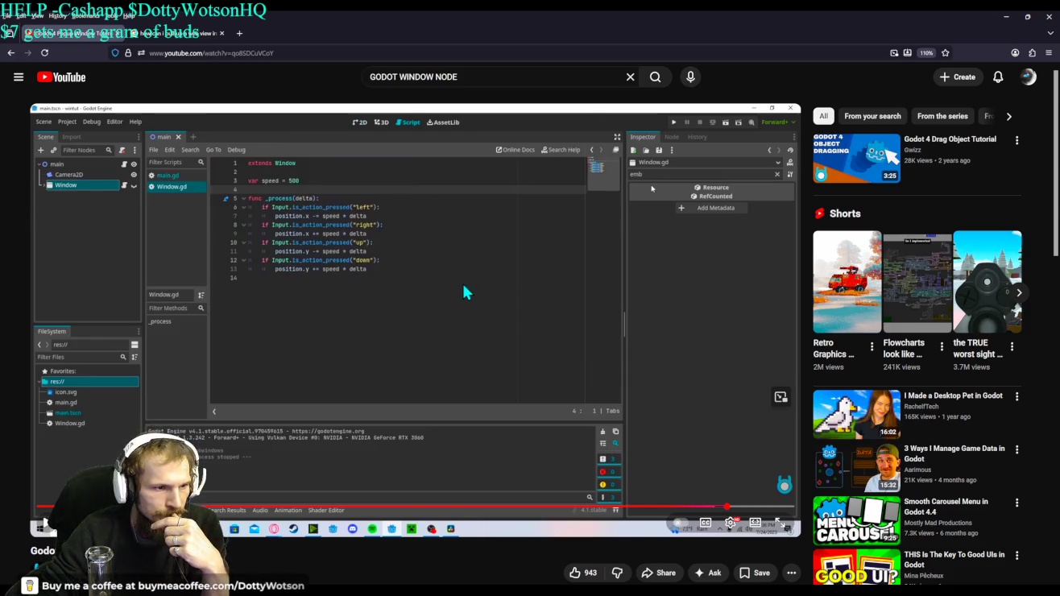
left_click(464, 286)
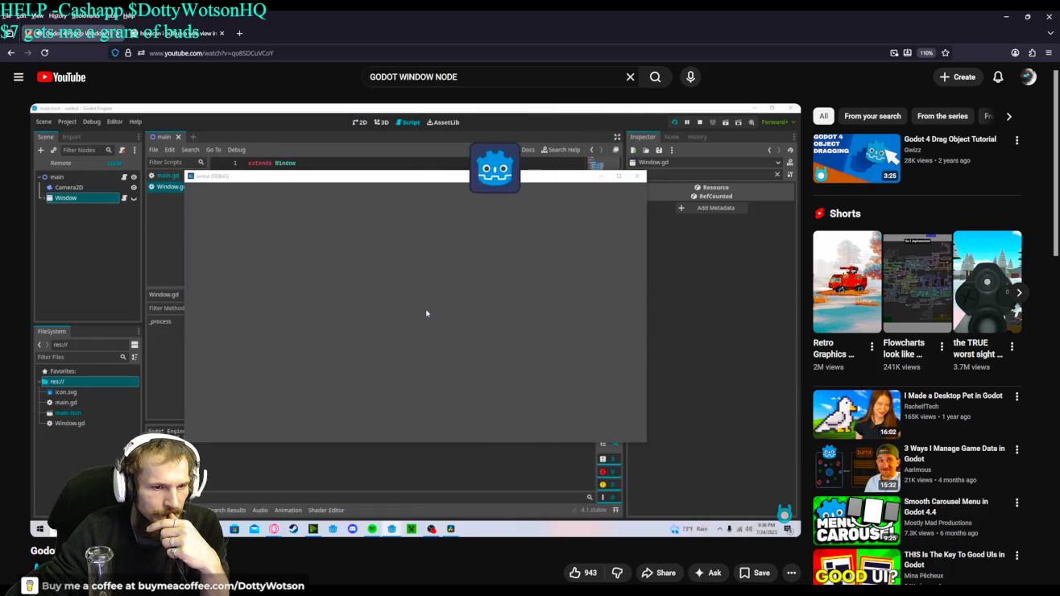
Step: Pause the video, rewind to the Project Settings part, skip forward five seconds, and open sharing
left_click(470, 281)
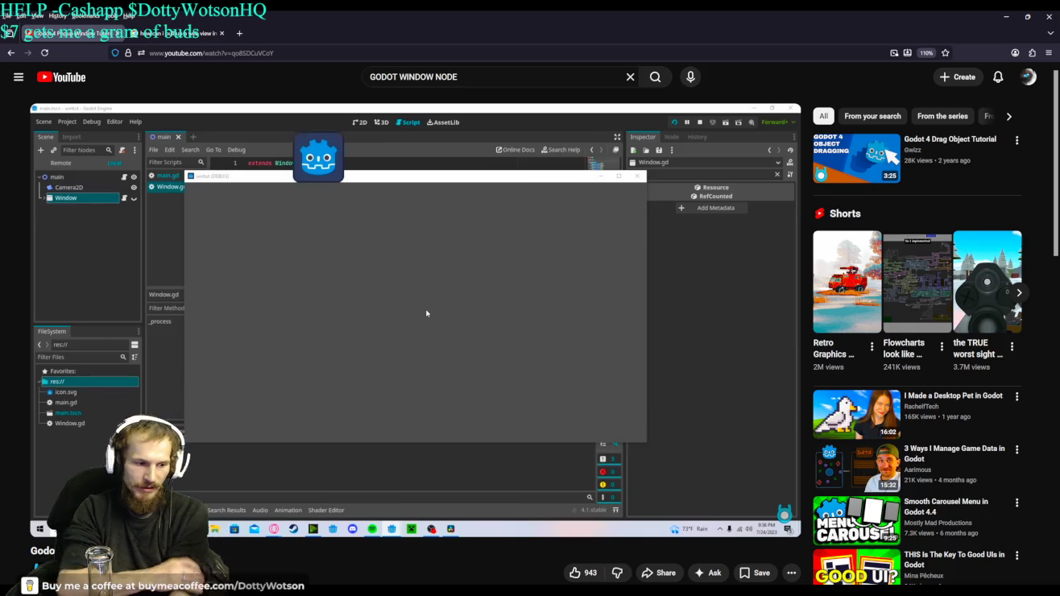
key("Left")
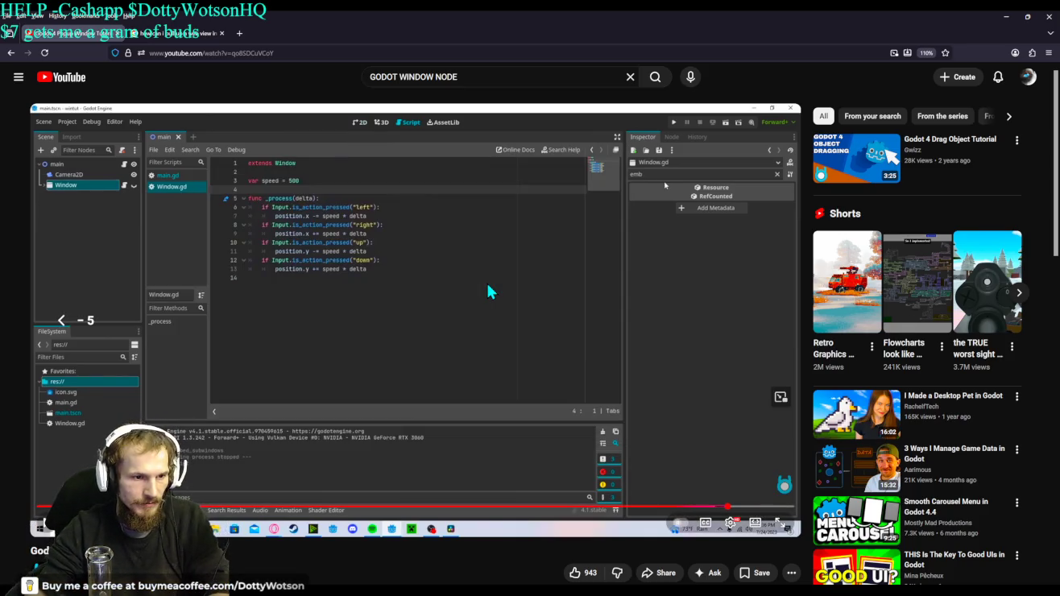
key("Left")
key("Left")
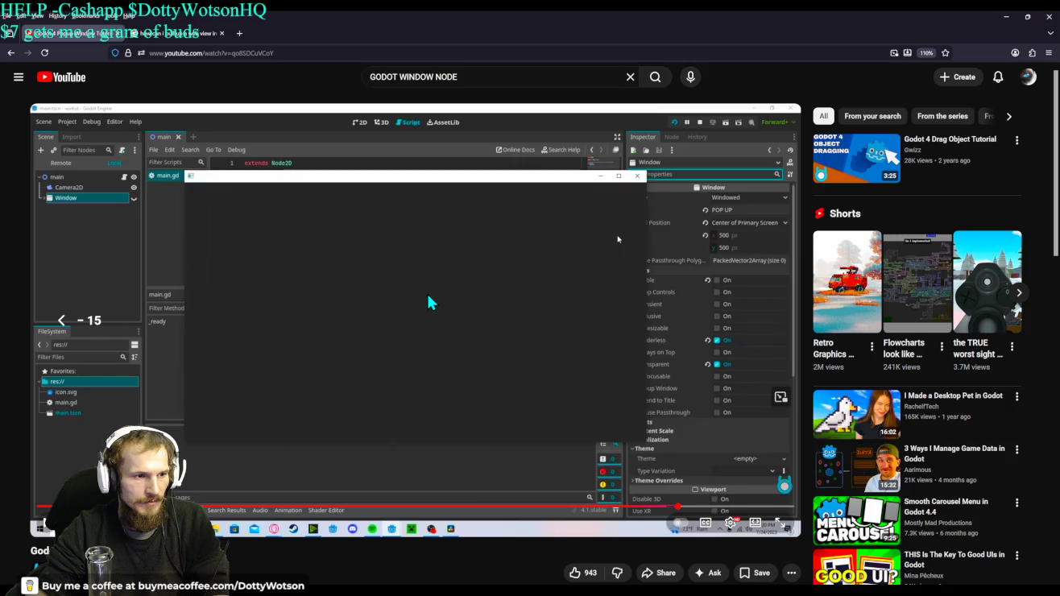
key("Left")
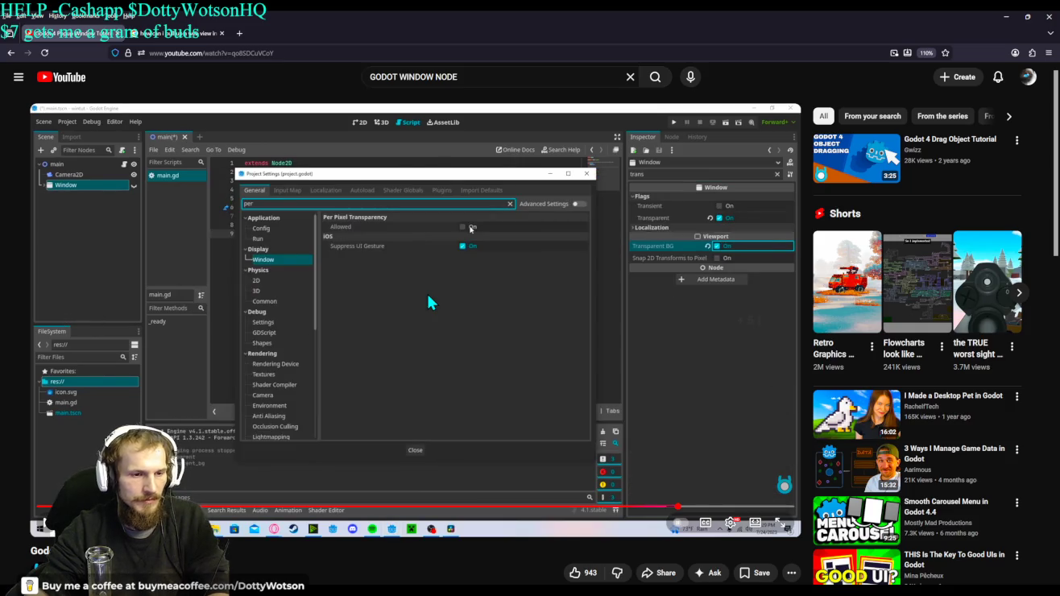
key("Right")
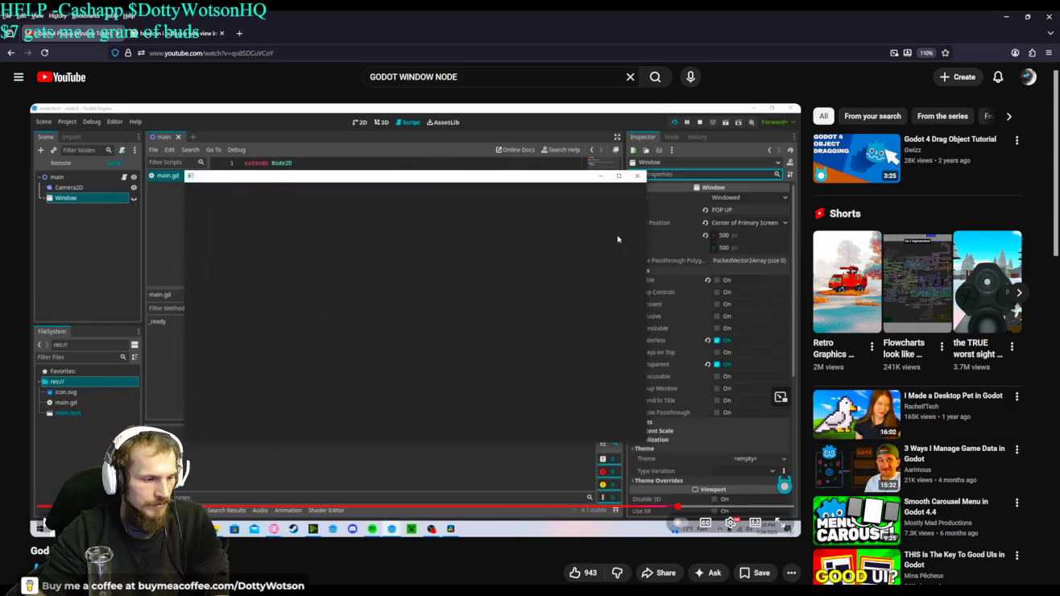
left_click(677, 574)
Step: Copy the tutorial's share link starting at 2:09, then close the share dialog
left_click(426, 421)
left_click(617, 377)
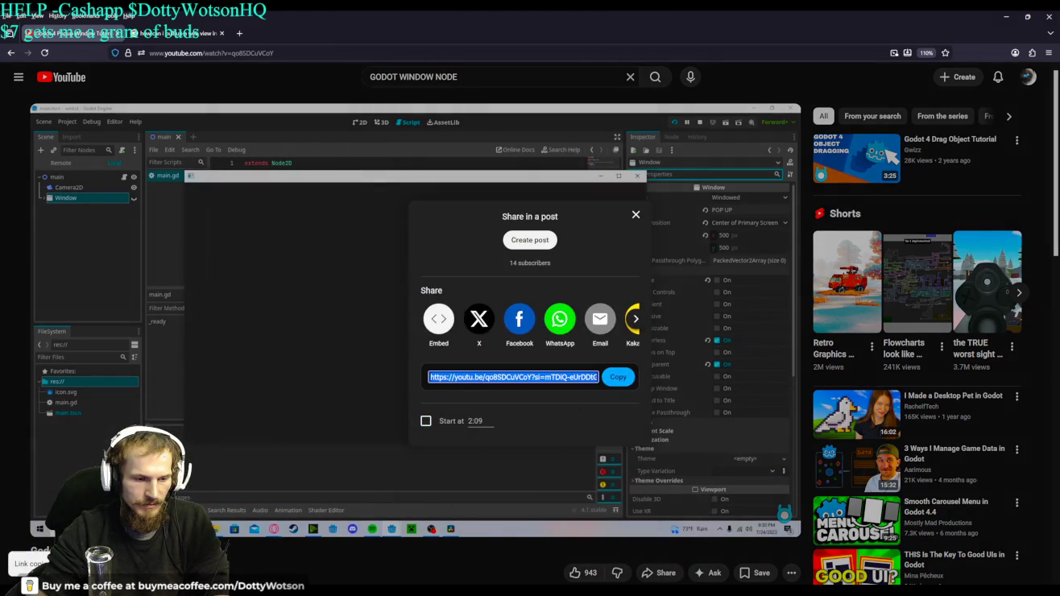
left_click(426, 421)
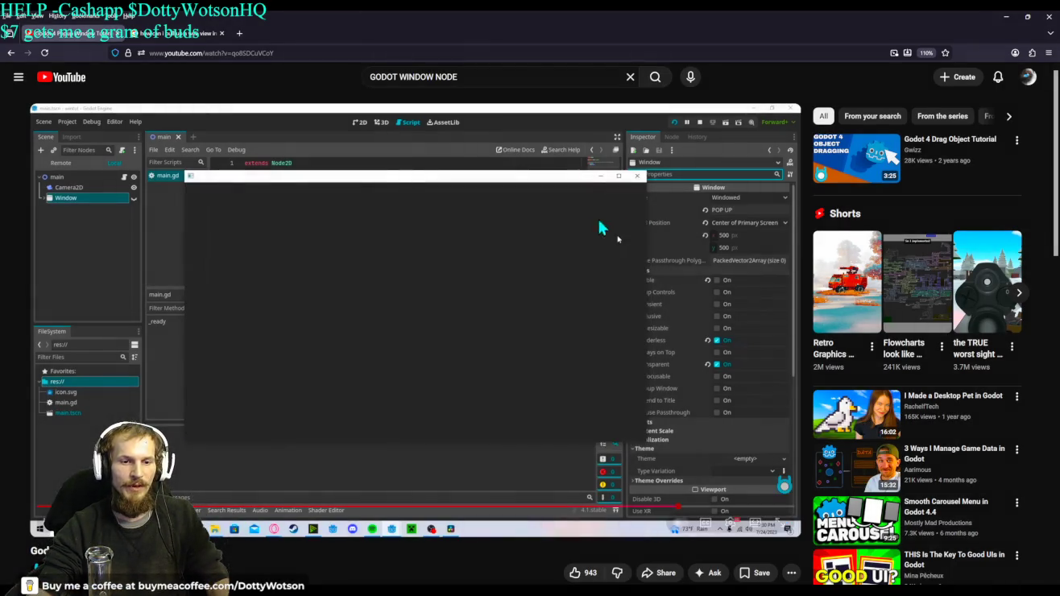
left_click(635, 215)
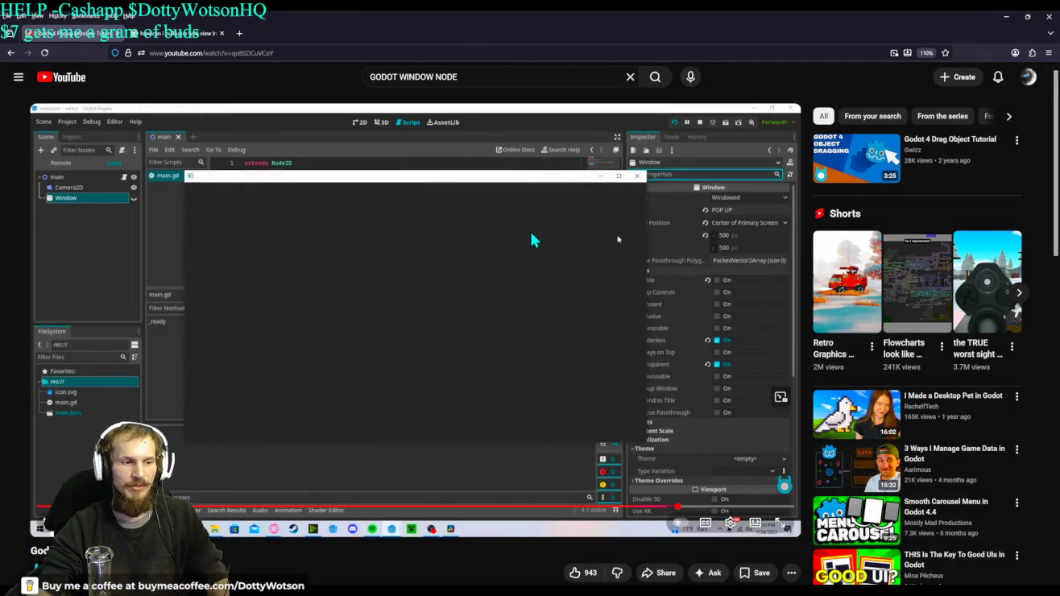
Step: Pause the tutorial and skip it ahead ten seconds with L
left_click(479, 251)
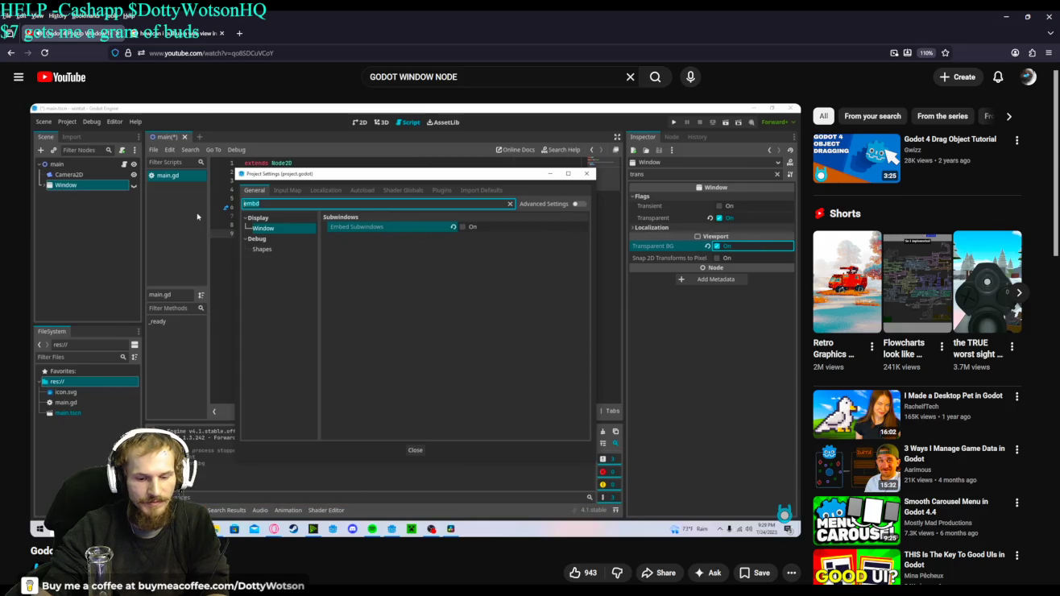
key("l")
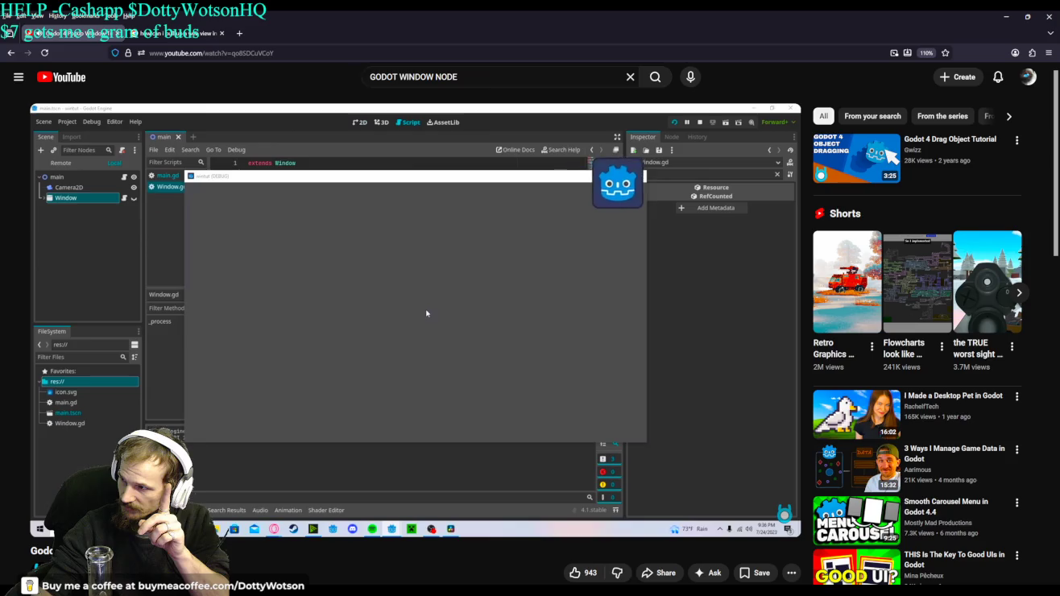
Step: Pause and resume the tutorial, then bring the Godot editor to the front
left_click(494, 401)
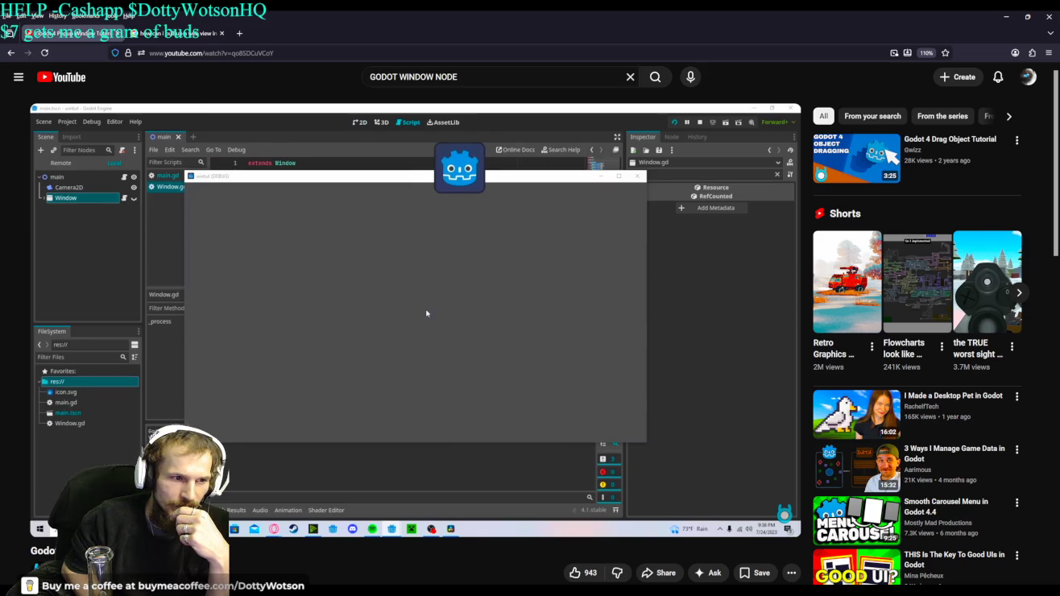
mouse_move(545, 392)
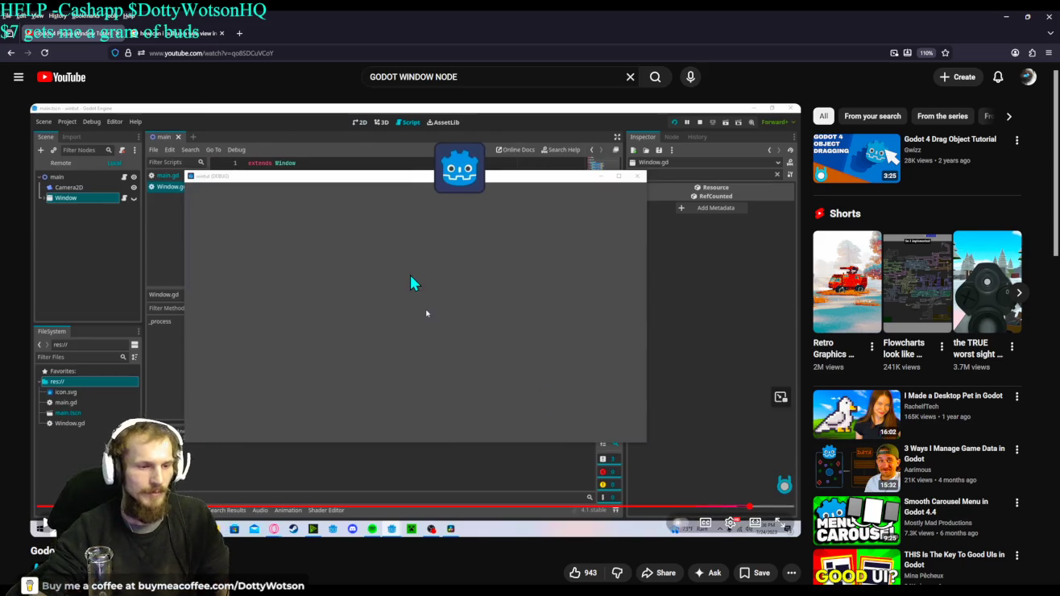
left_click(410, 282)
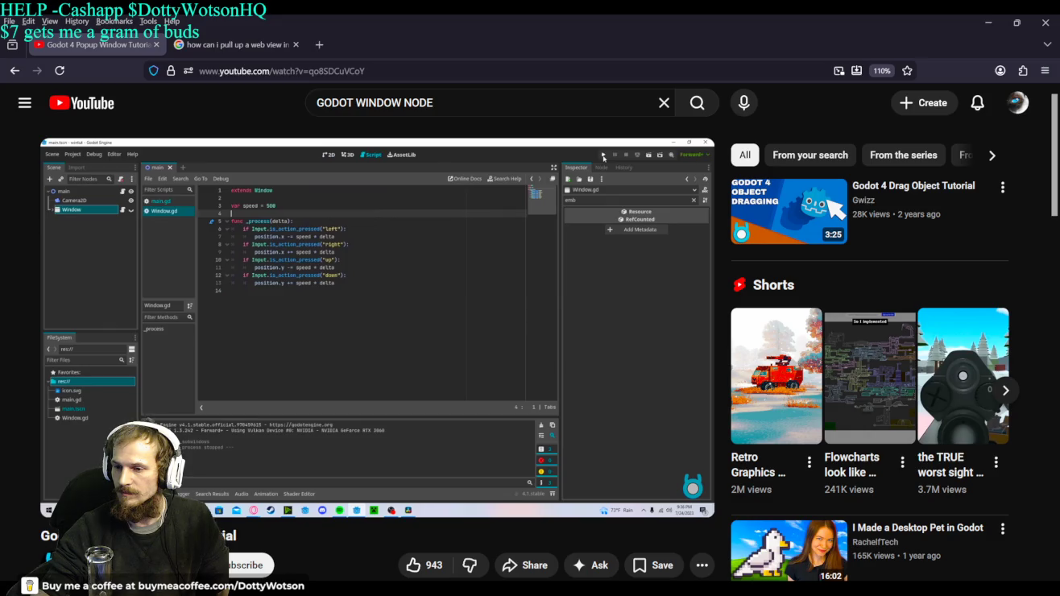
key("alt+Tab")
key("alt+Tab")
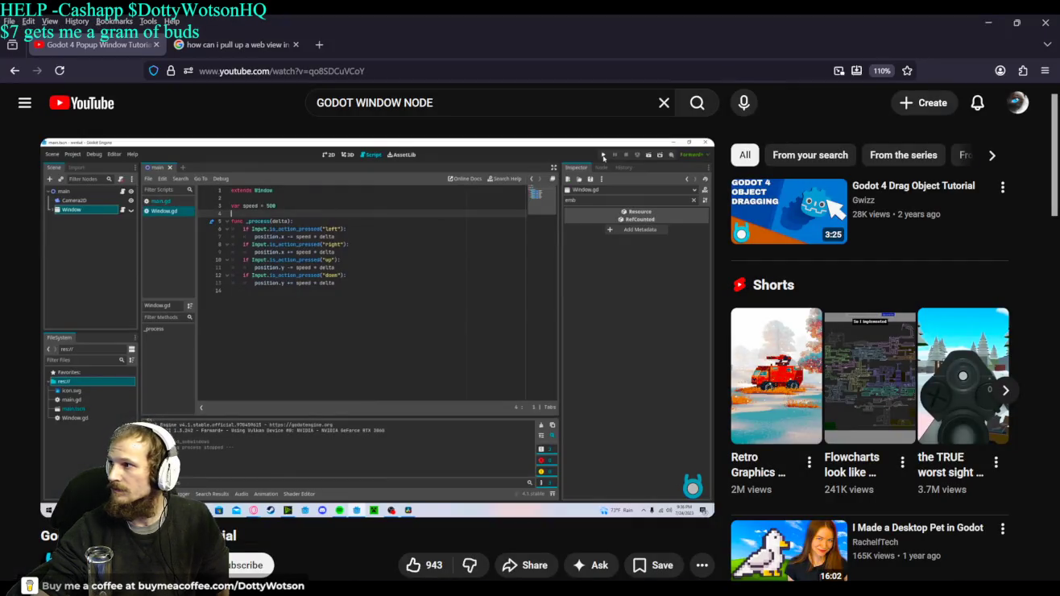
key("alt+Tab")
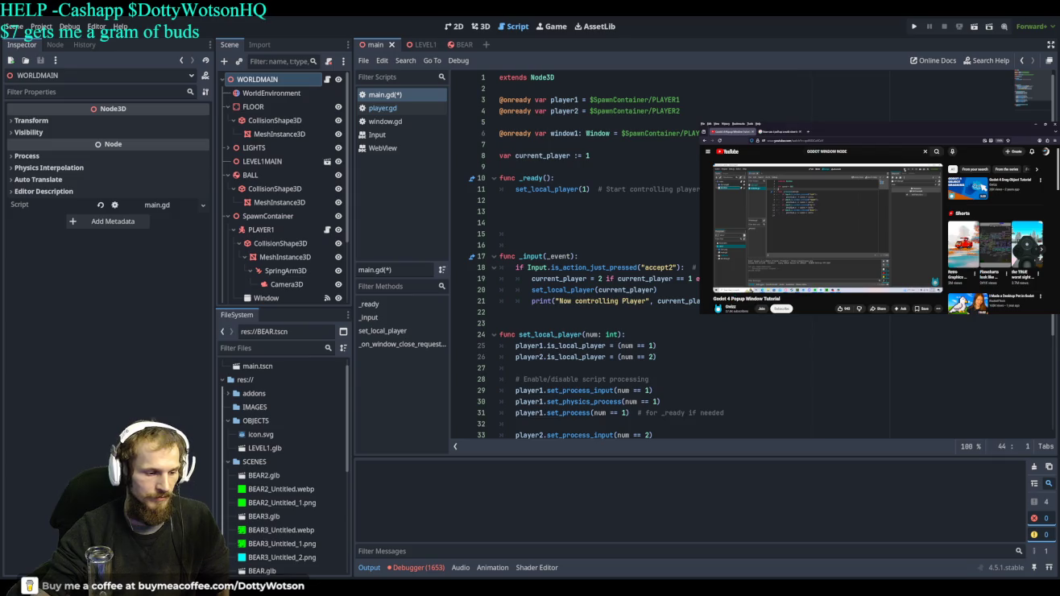
Step: Expand the tutorial video, view the Window node's properties, and start editing its name
left_click(934, 271)
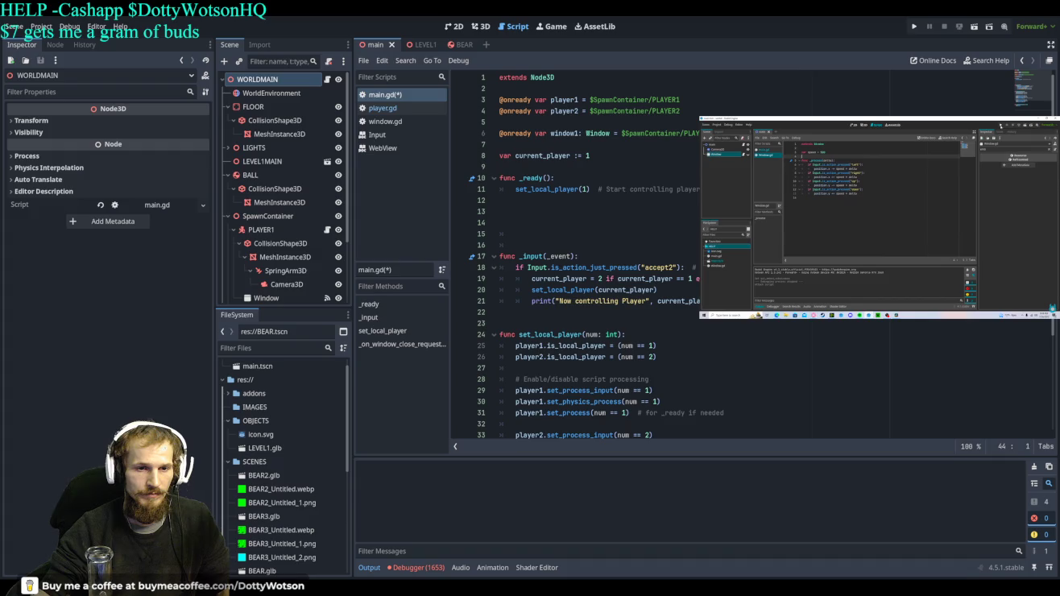
left_click(269, 298)
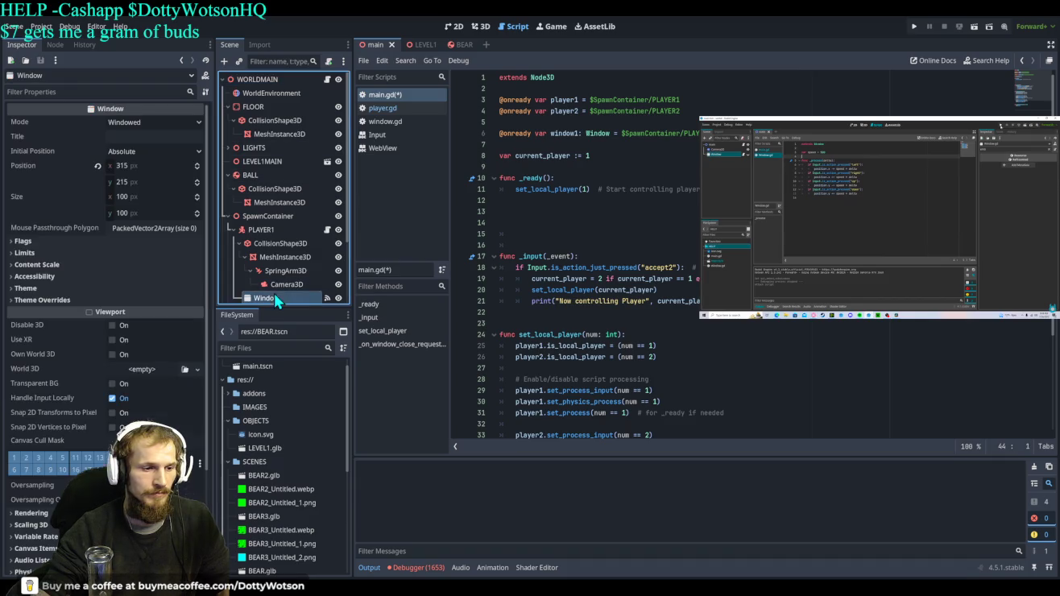
scroll(599, 256, "down", 4)
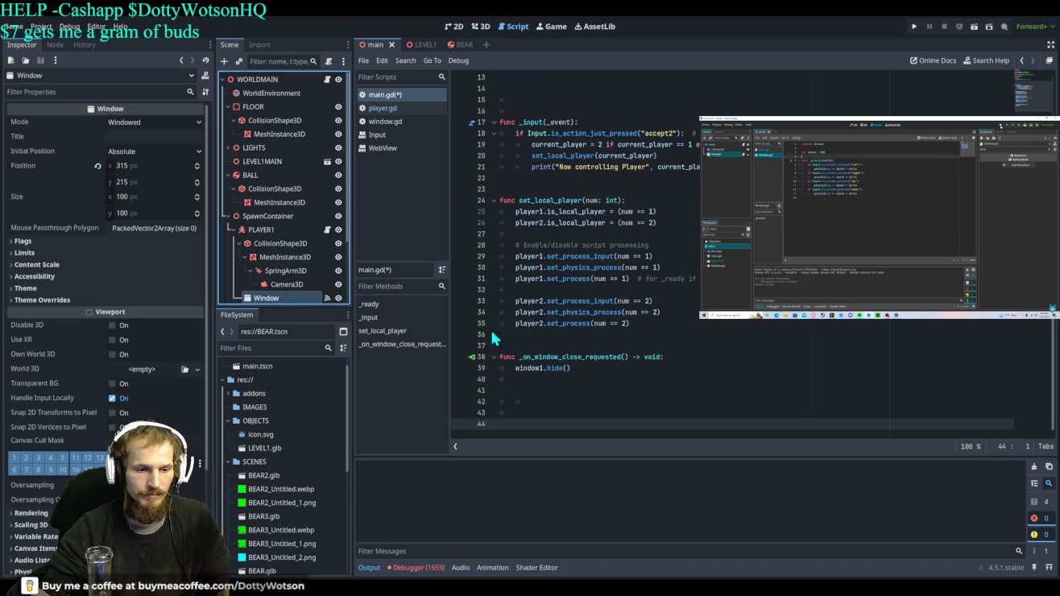
scroll(297, 298, "down", 1)
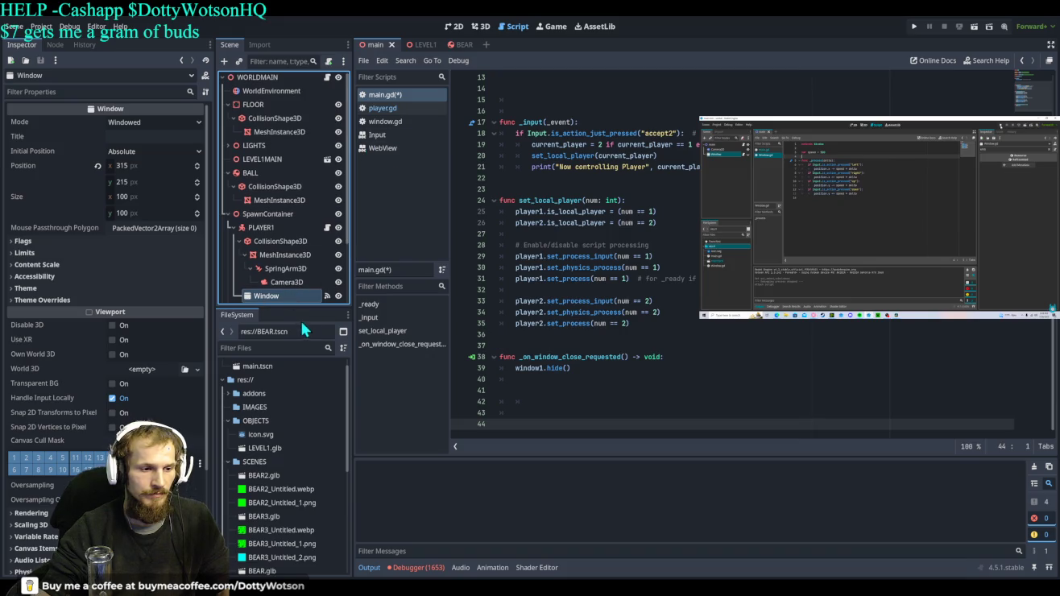
double_click(292, 295)
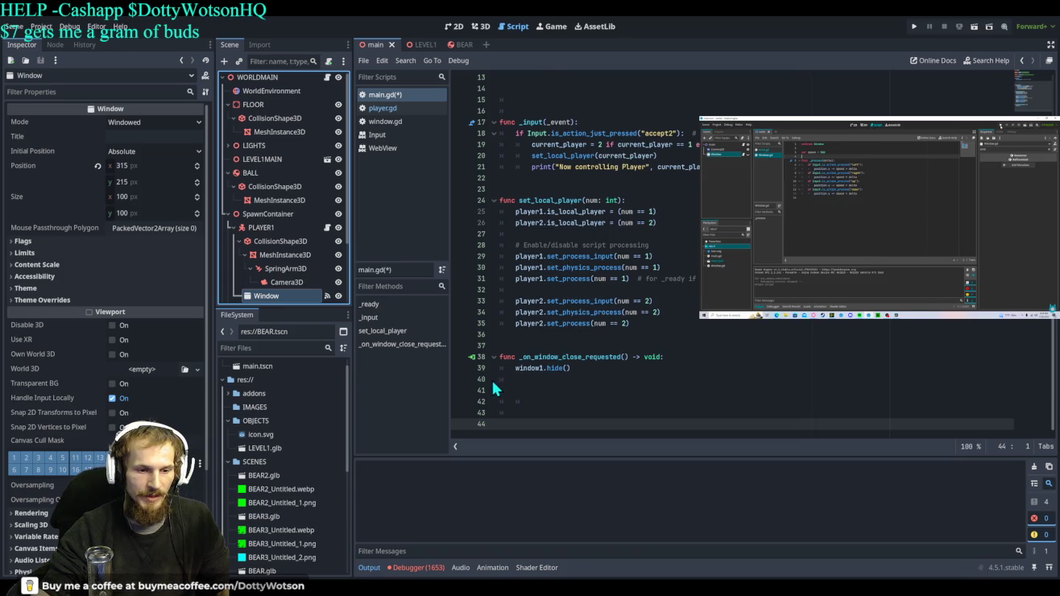
Step: Open window.gd and delete the WebView code, keeping only 'extends Window' plus a blank line
left_click(527, 368, "ctrl")
mouse_move(594, 184)
left_mouse_down()
mouse_move(532, 129)
mouse_move(460, 33)
left_mouse_up()
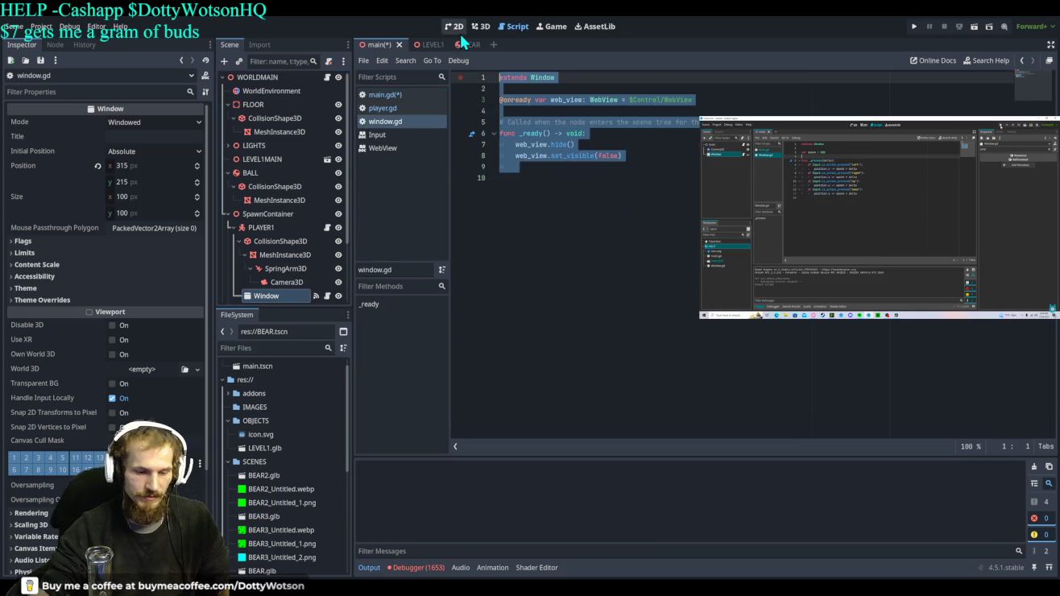
key("Down")
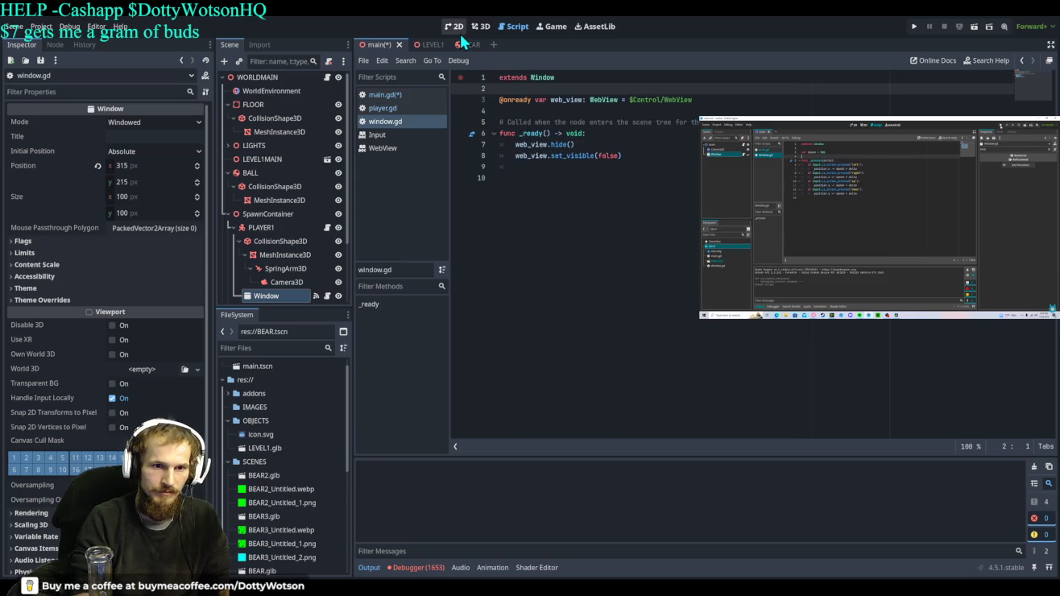
key("Down")
key("Delete")
key("Delete")
key("Delete")
key("Delete")
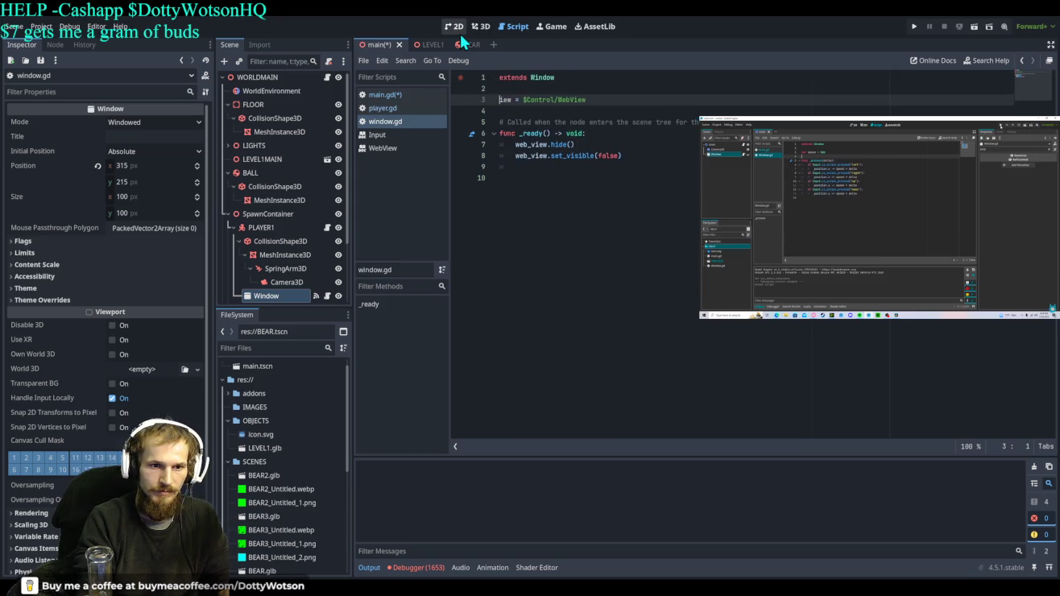
key("Delete")
key("Delete")
key("Delete")
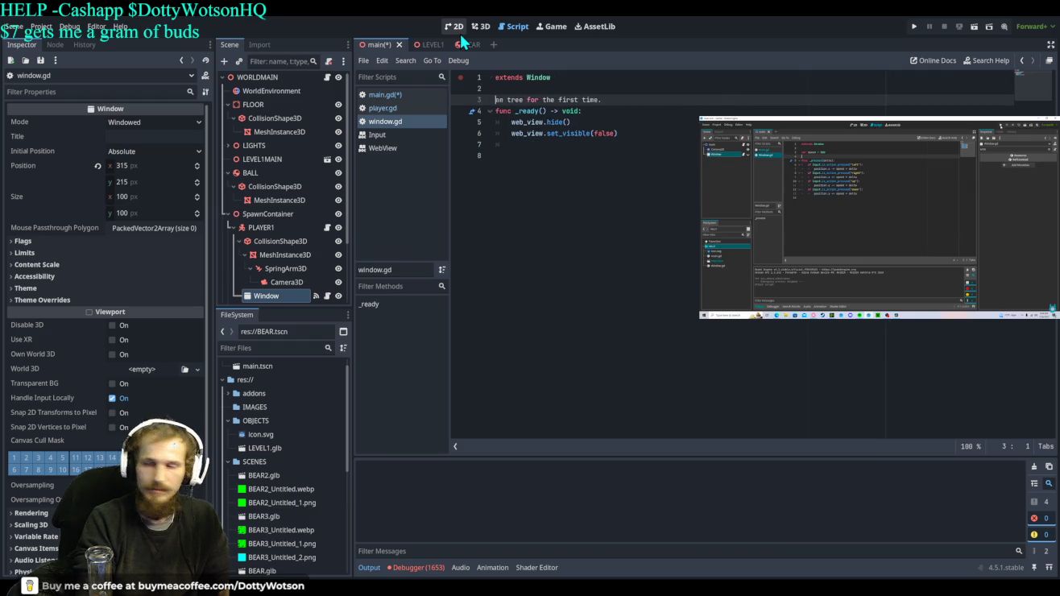
key("Delete")
key("Delete")
key("Delete")
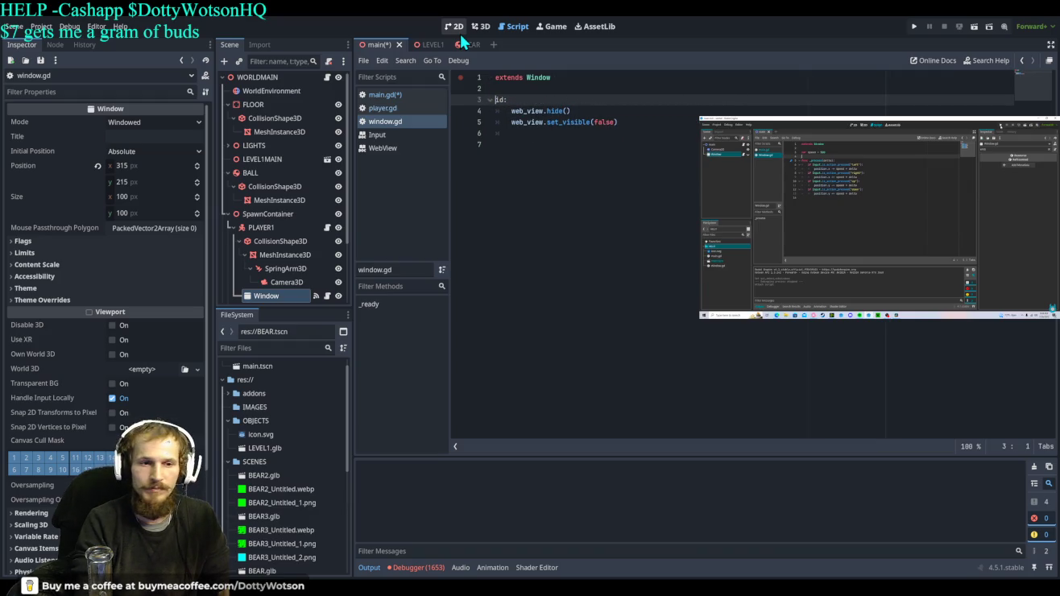
key("Delete")
key("Delete")
key("Delete")
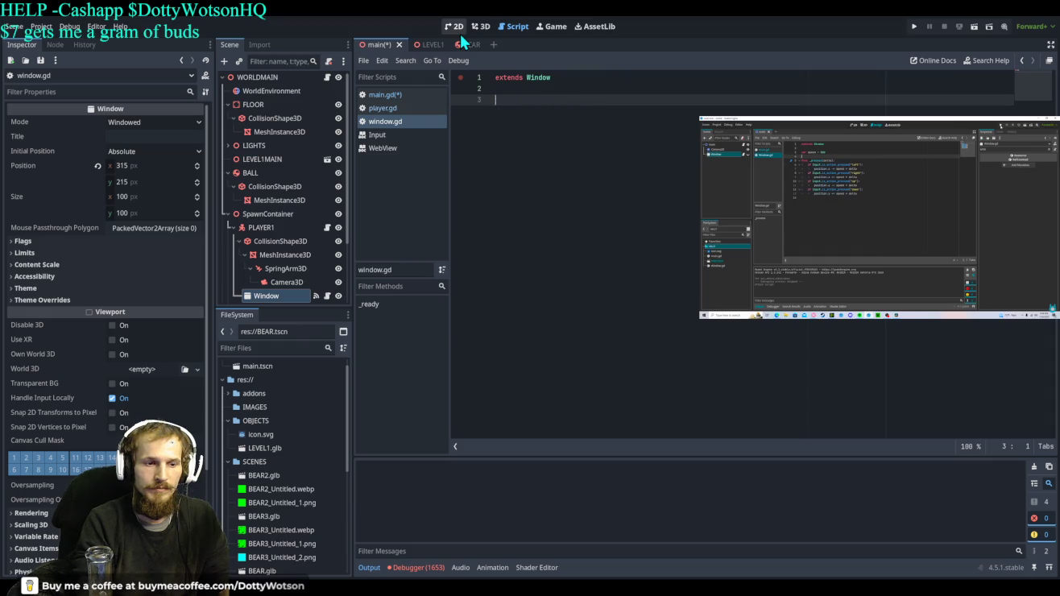
key("BackSpace")
key("BackSpace")
key("Return")
key("Return")
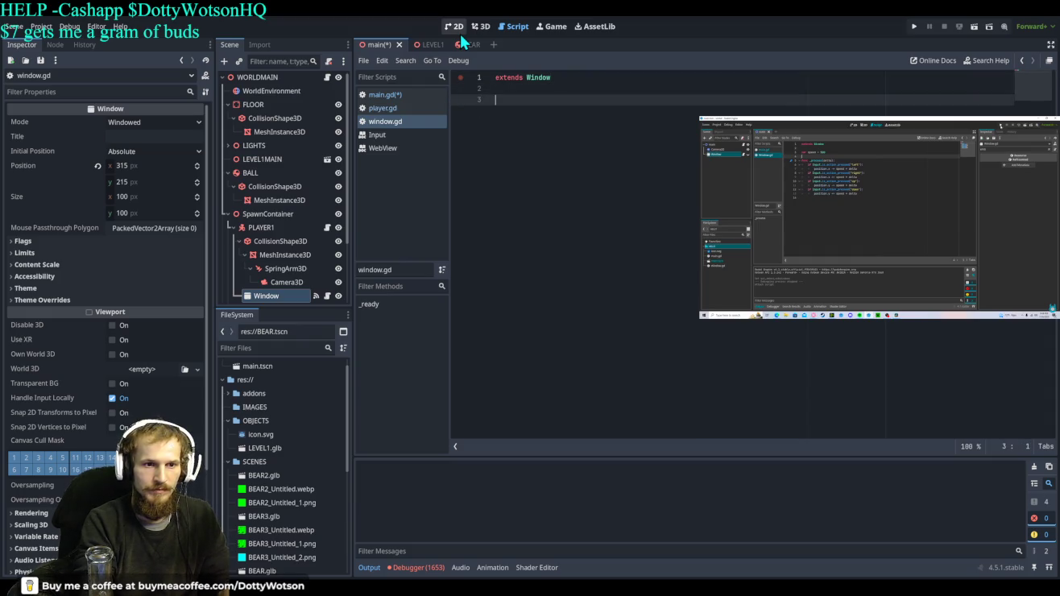
Step: Declare the speed variable on line 3 and return to the start of that line
type("var spe")
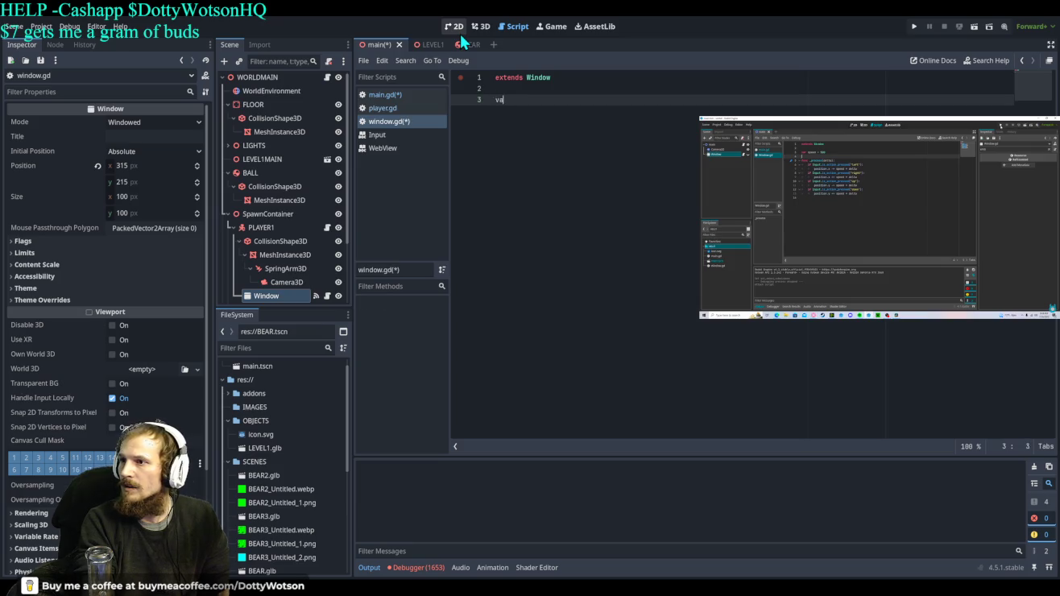
type(" = 6")
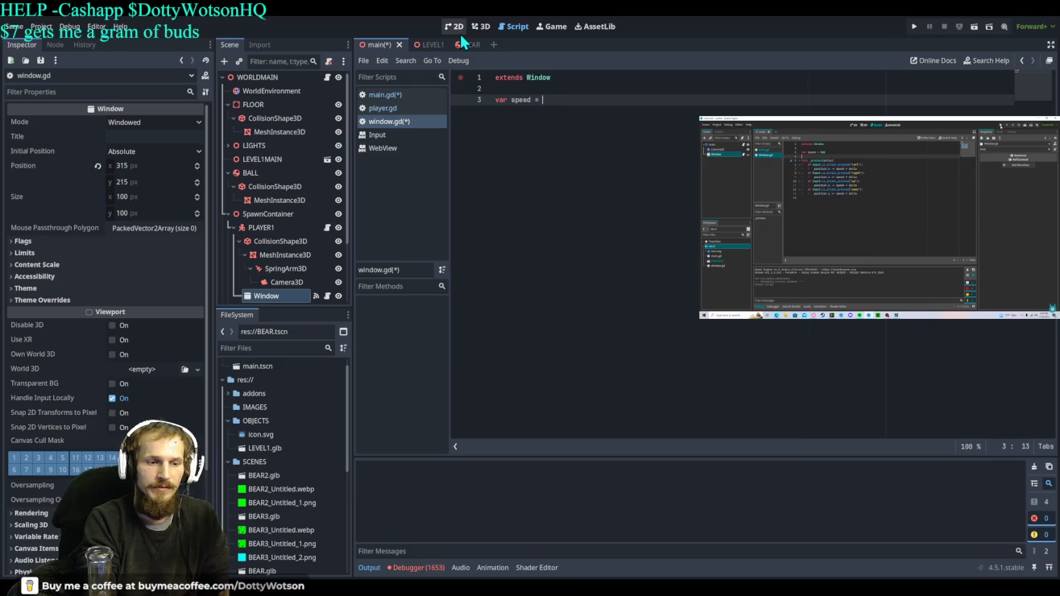
type("0")
key("Return")
key("Return")
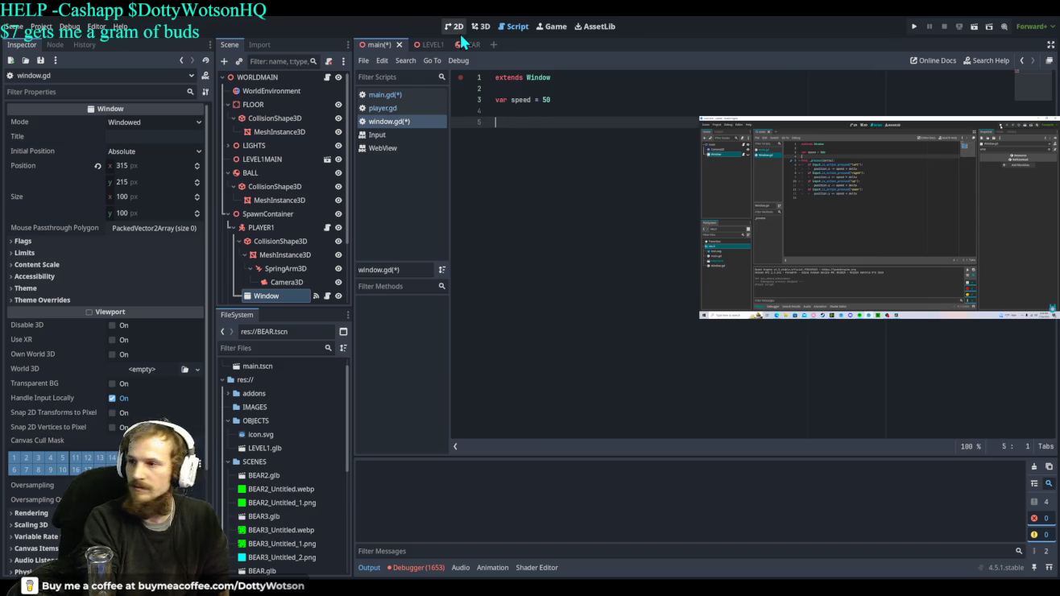
key("Up")
key("Up")
type("ex")
key("BackSpace")
key("BackSpace")
type("@ex")
key("BackSpace")
key("BackSpace")
type("xe")
key("BackSpace")
key("BackSpace")
type("export")
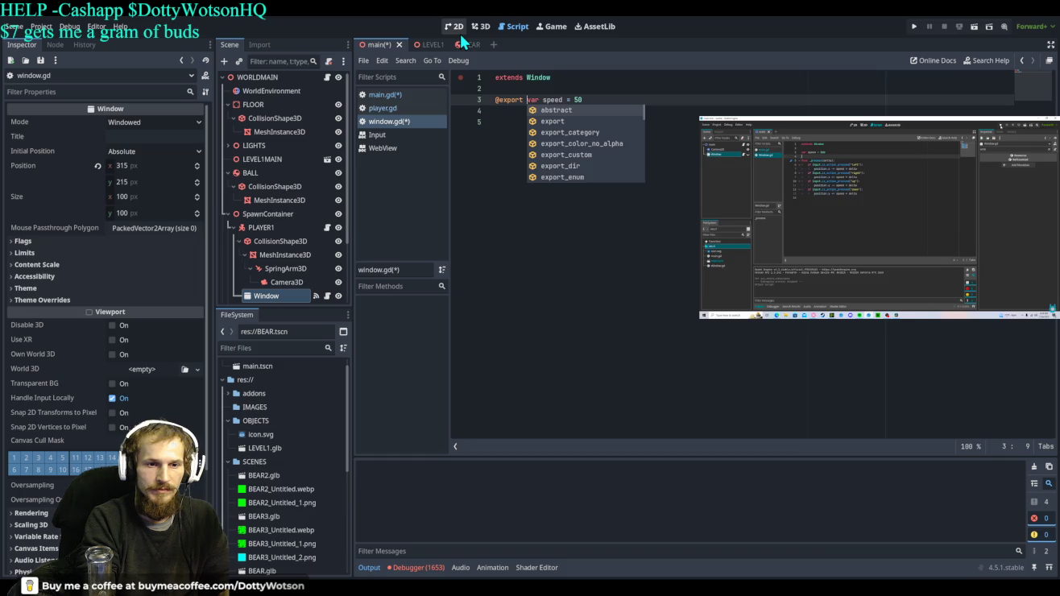
key("Left")
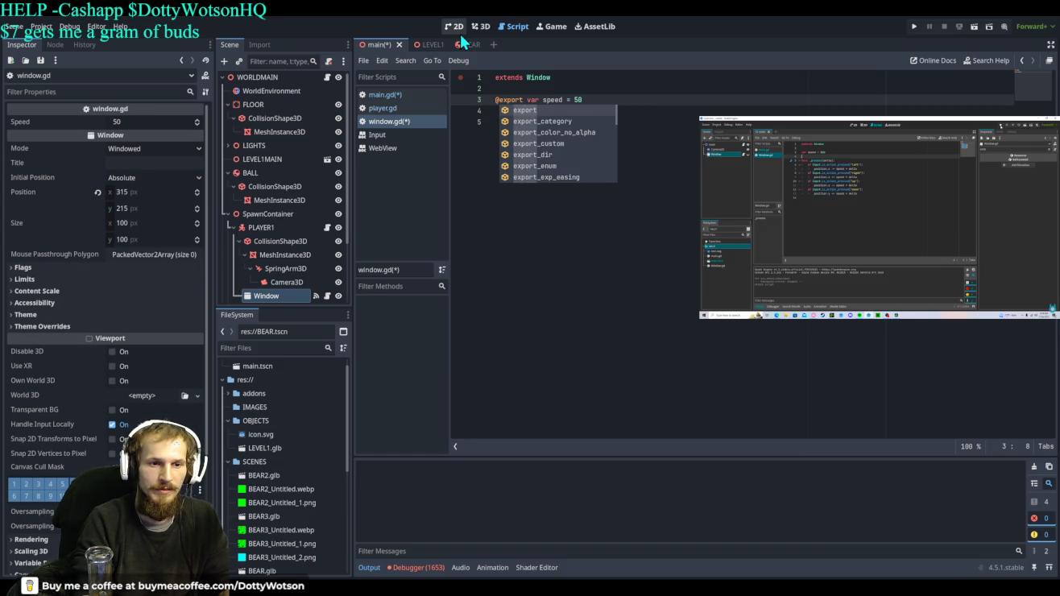
key("Escape")
key("Down")
key("Down")
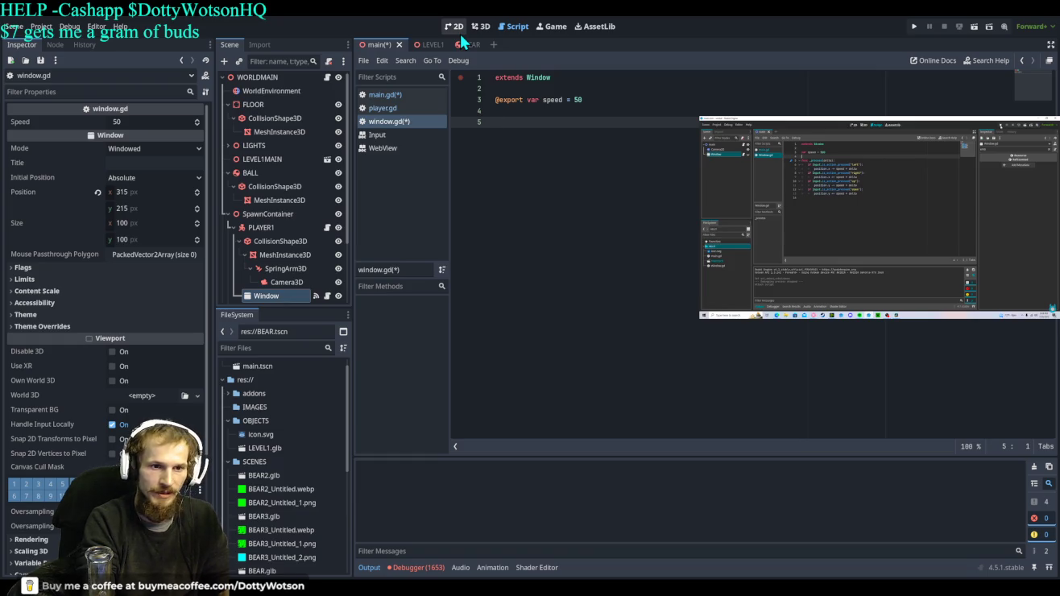
Step: Add a _process(delta) function without a return type and start its body
type("f")
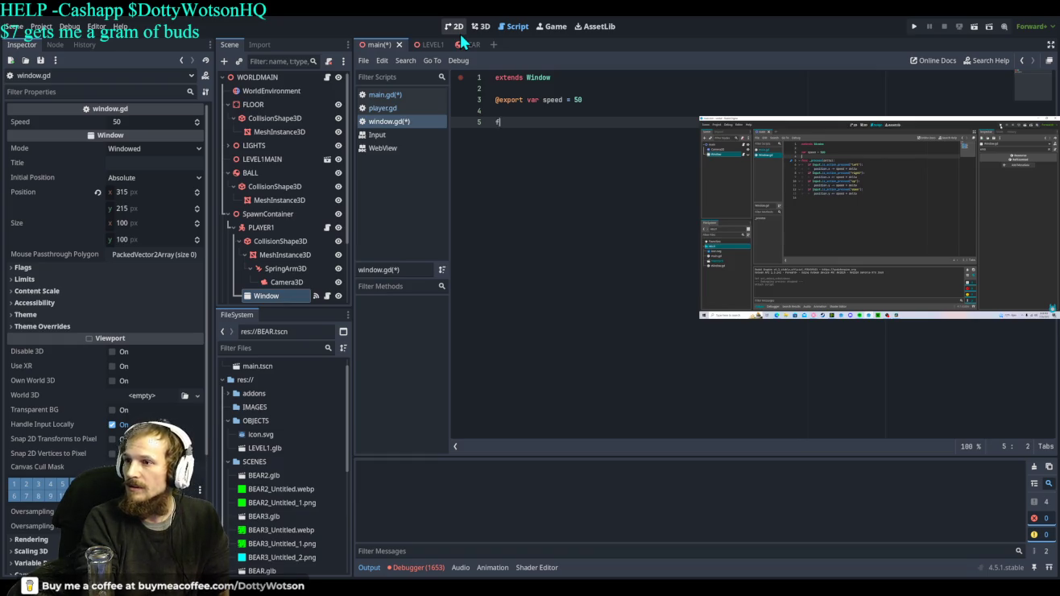
type("unc ")
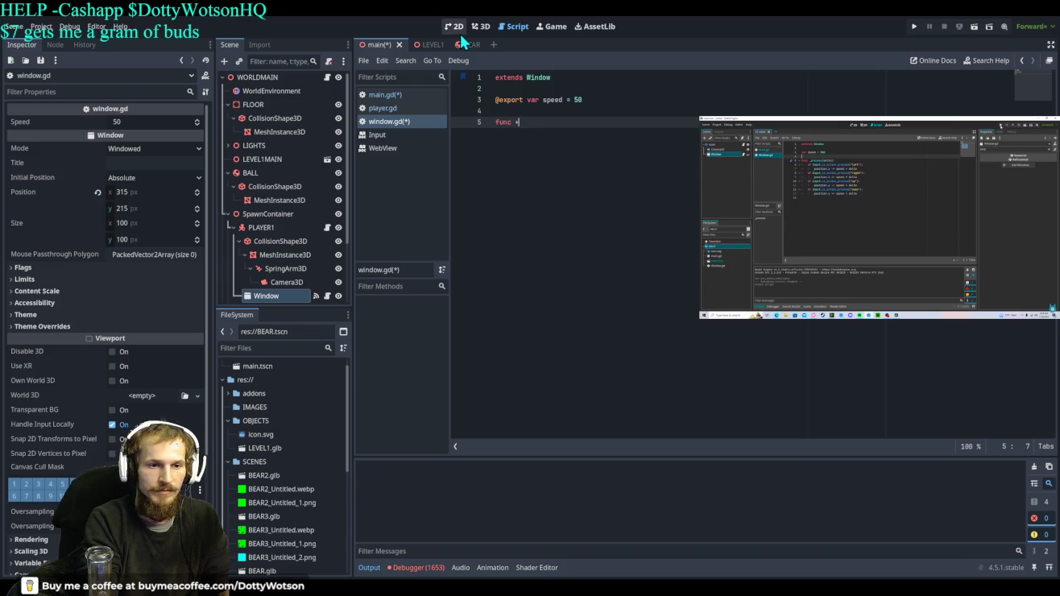
type("_proc")
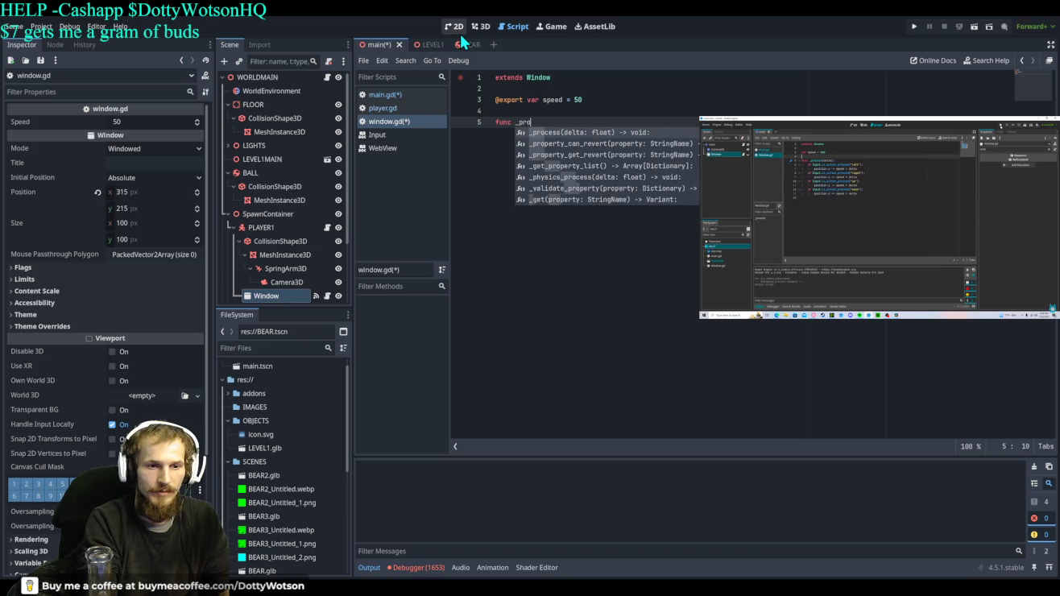
key("Return")
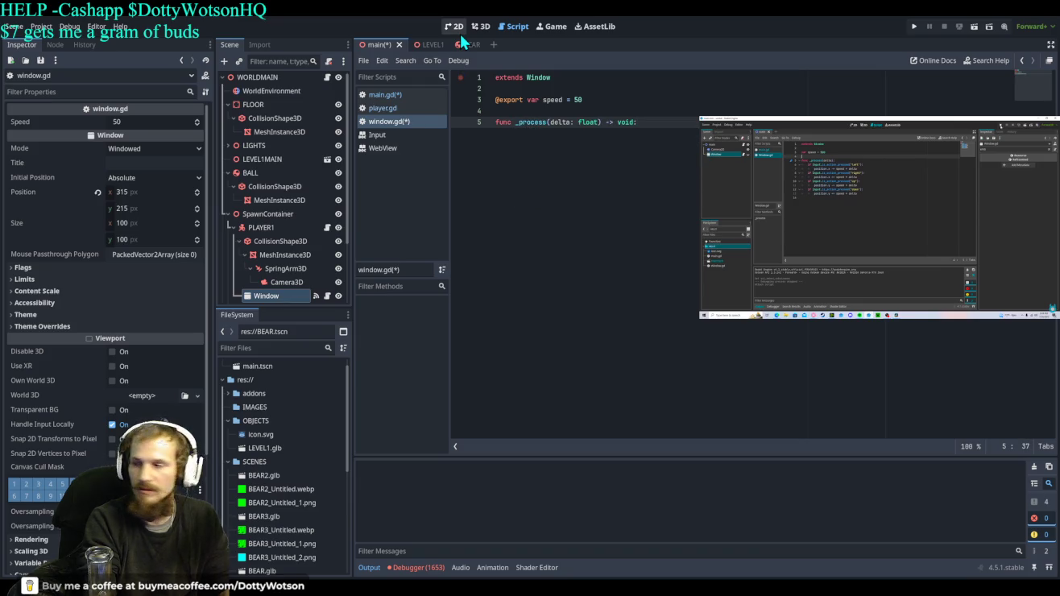
key("BackSpace")
key("BackSpace")
key("BackSpace")
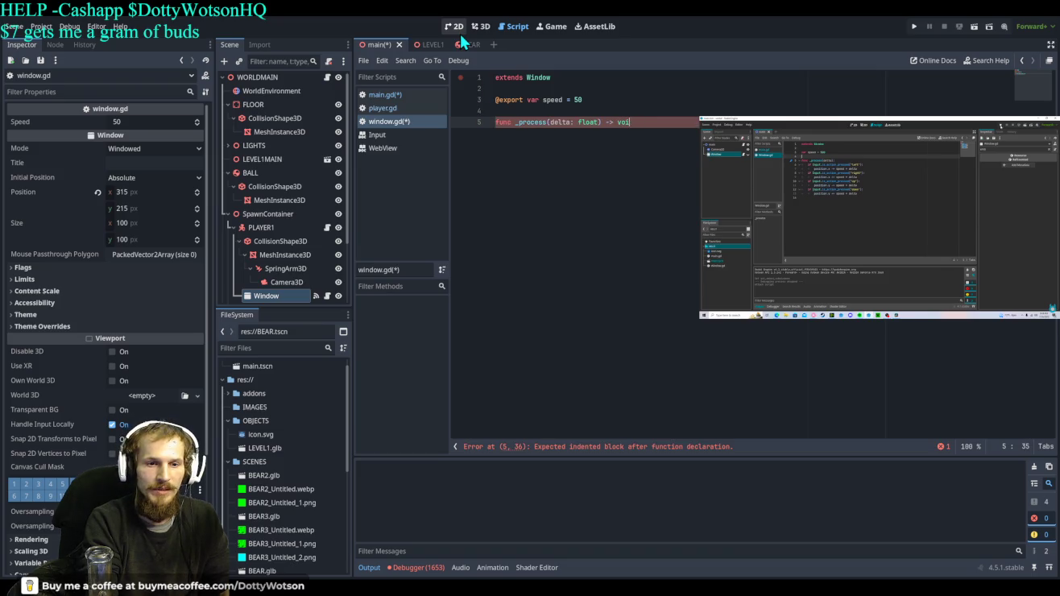
key("Return")
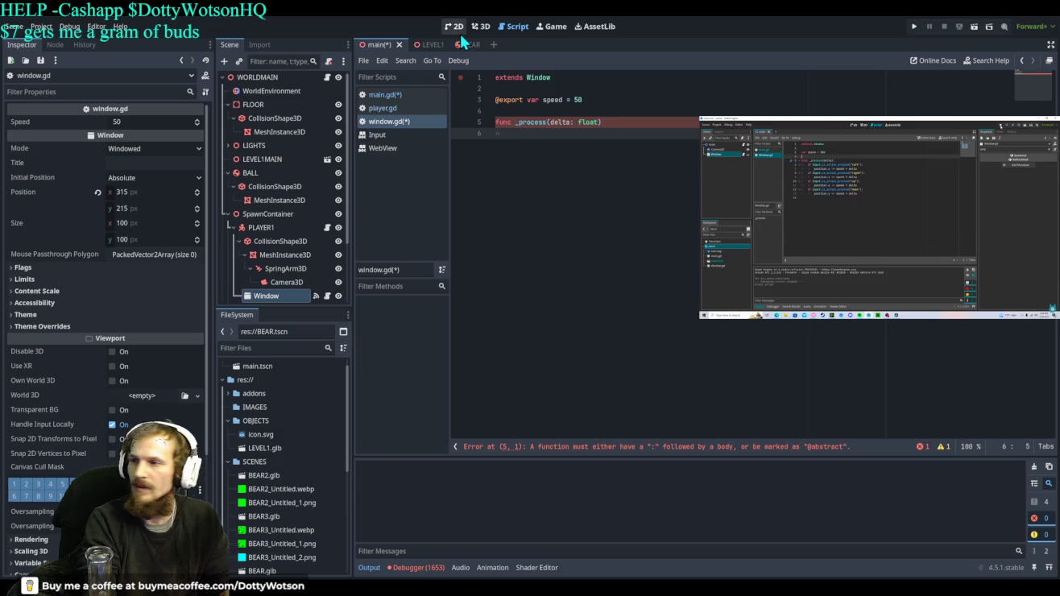
Step: Add an 'if Input.is_action_pressed("left"):' check inside _process
type("if in")
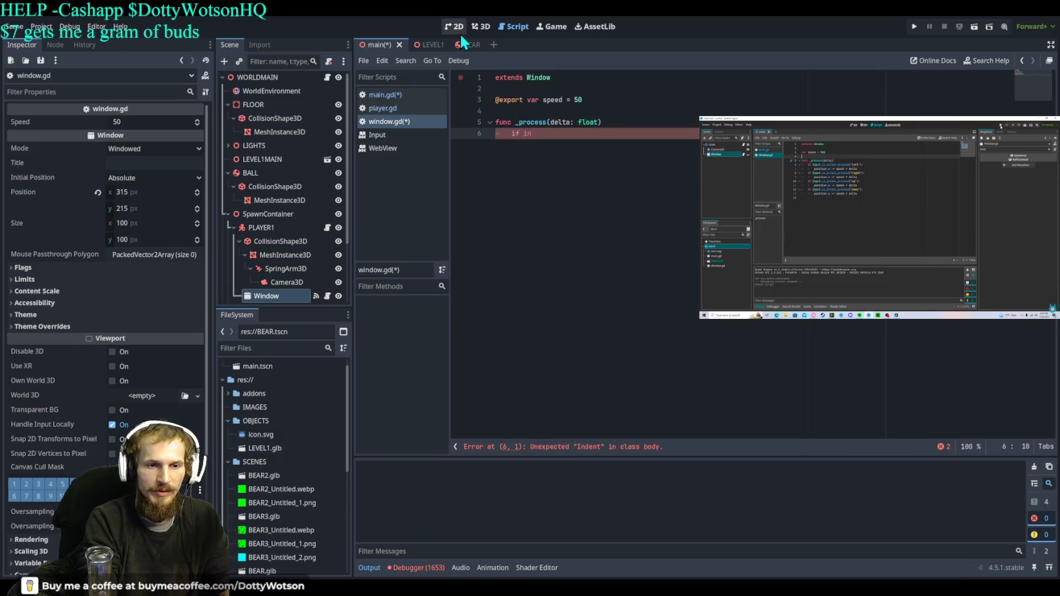
type("put.")
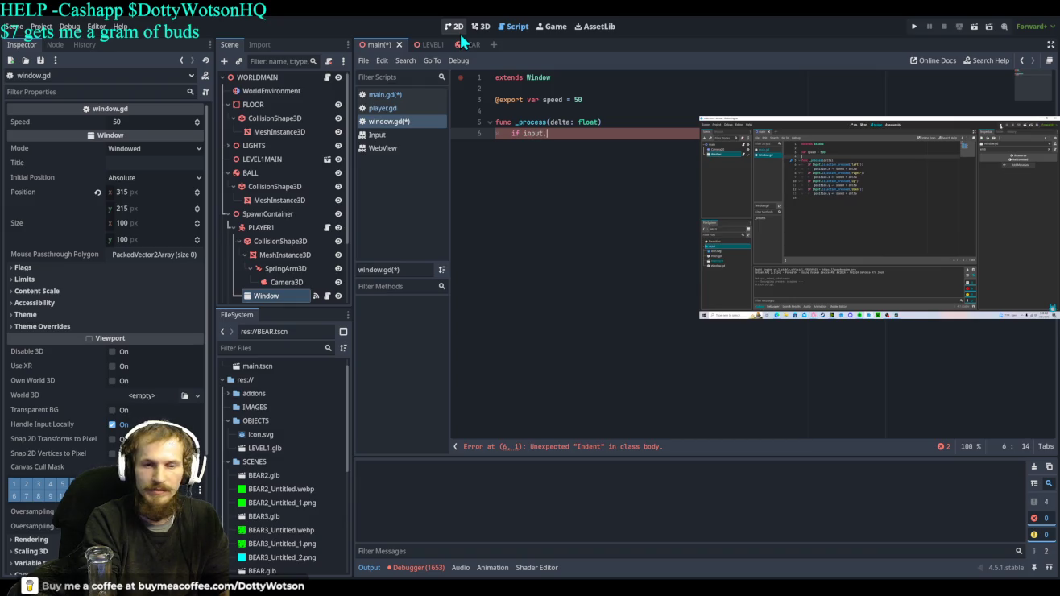
type("is_")
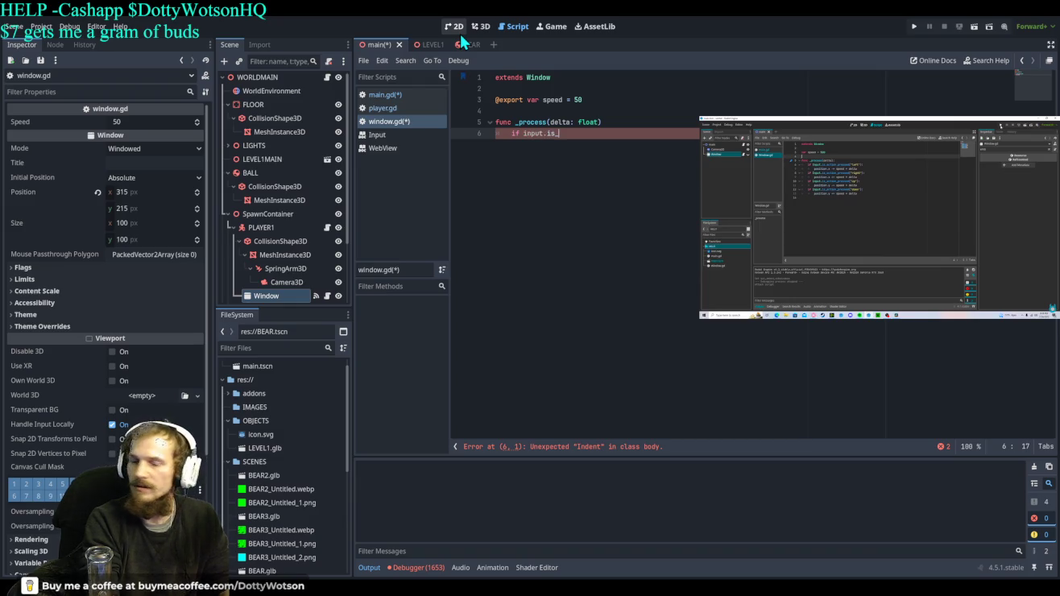
type("action_")
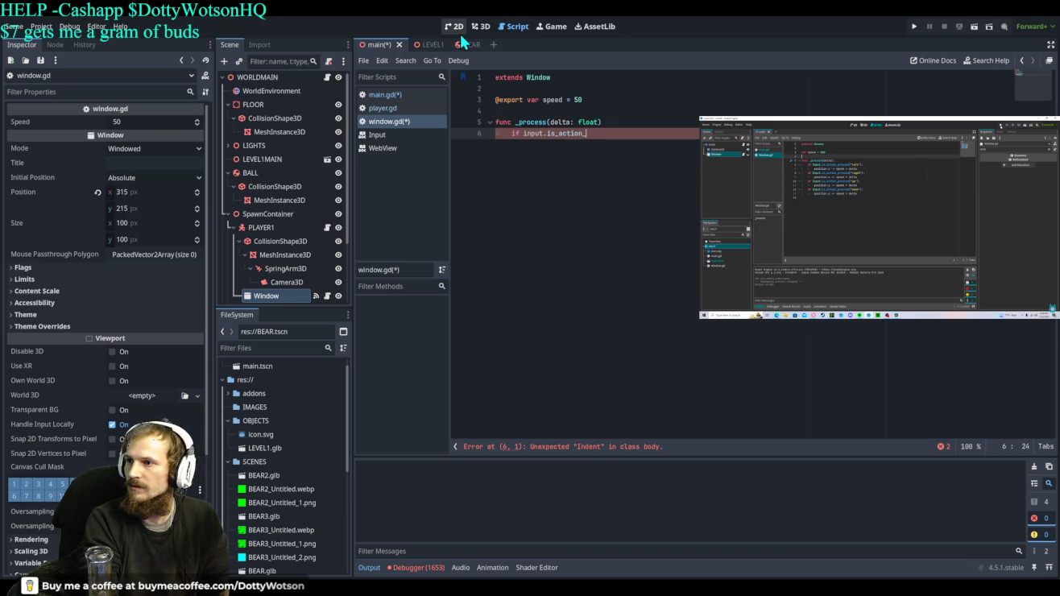
type("pressed")
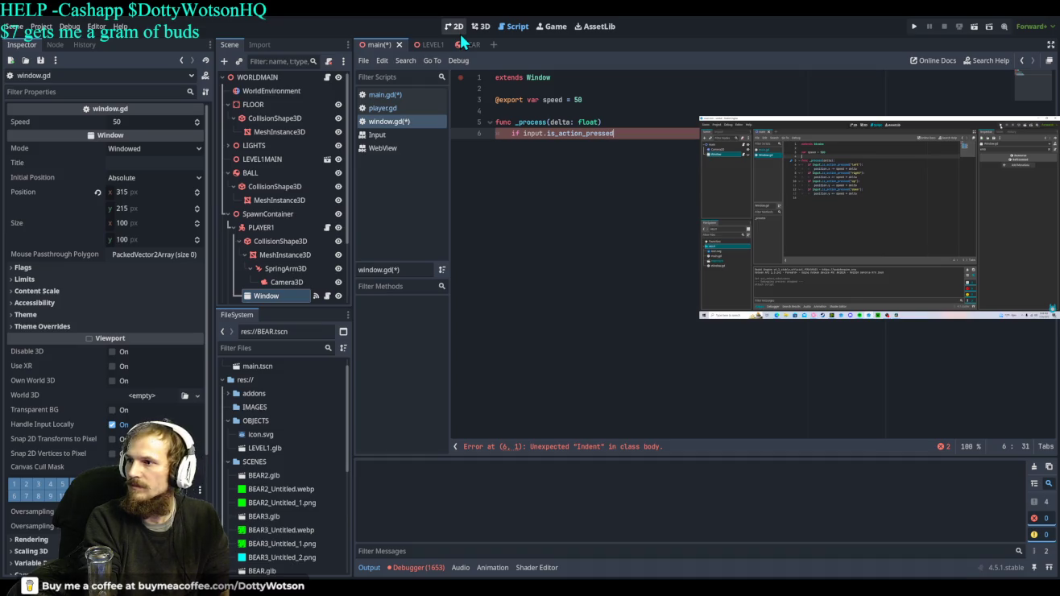
type("(")
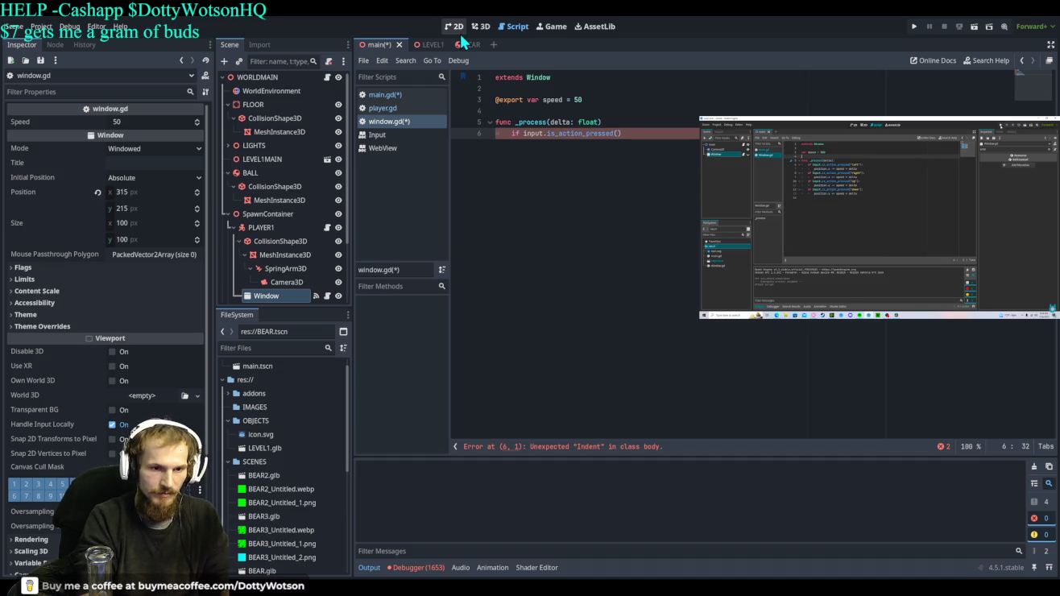
type("\"left")
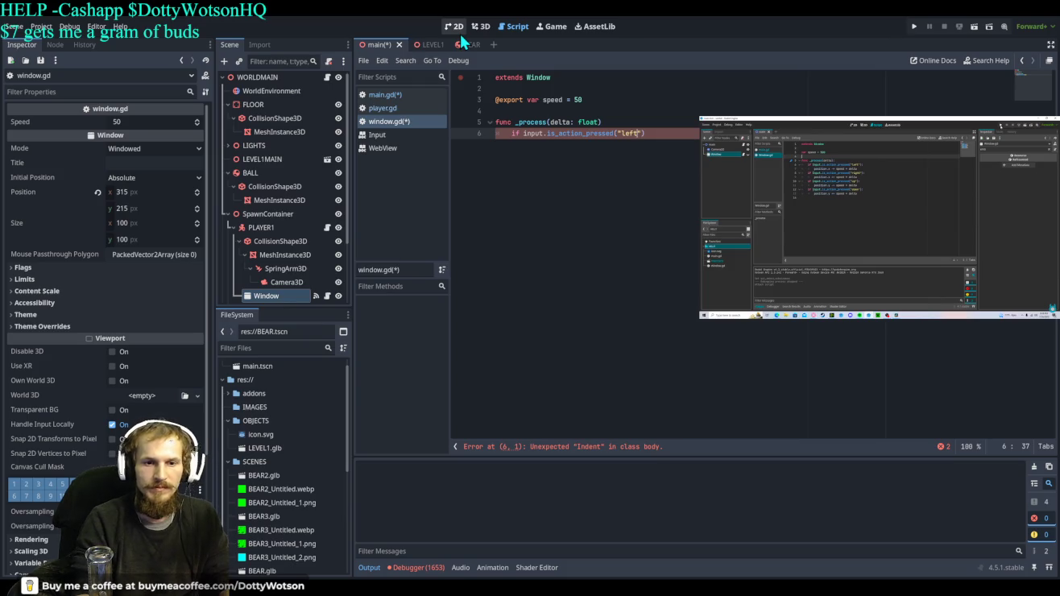
type("\")")
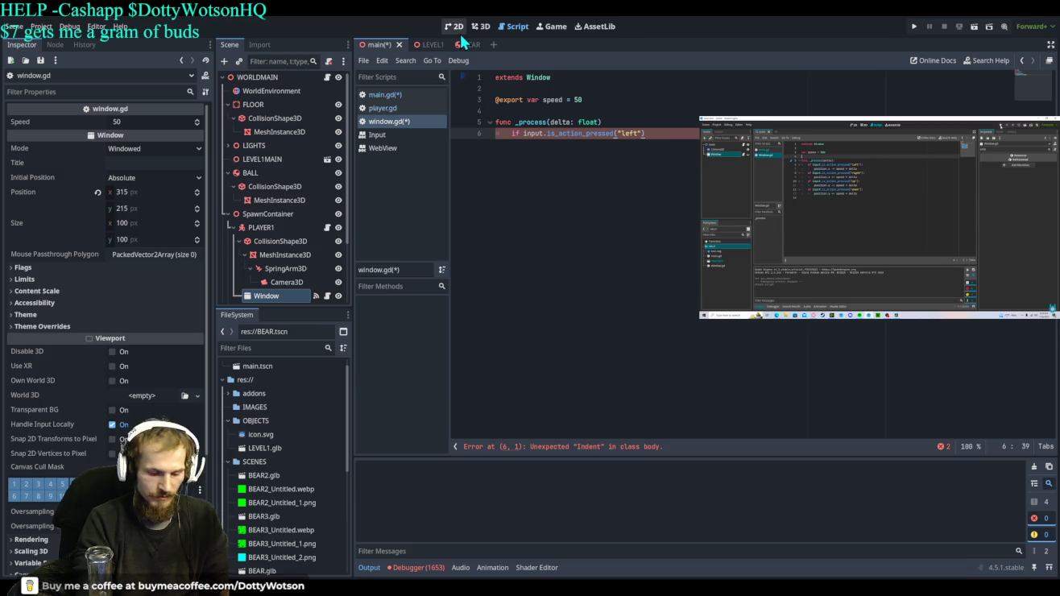
type(":")
key("Return")
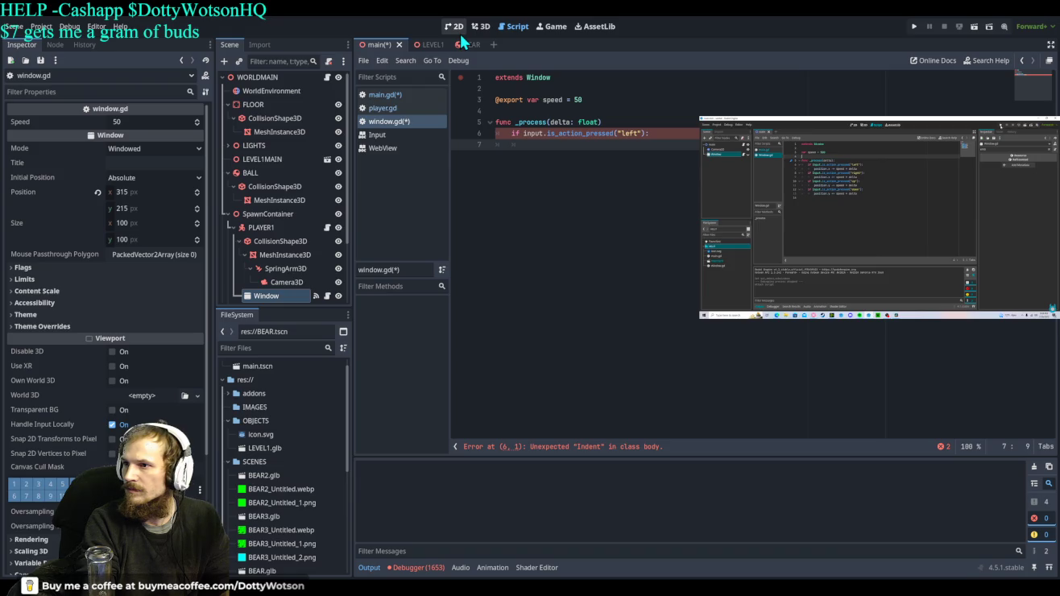
key("Up")
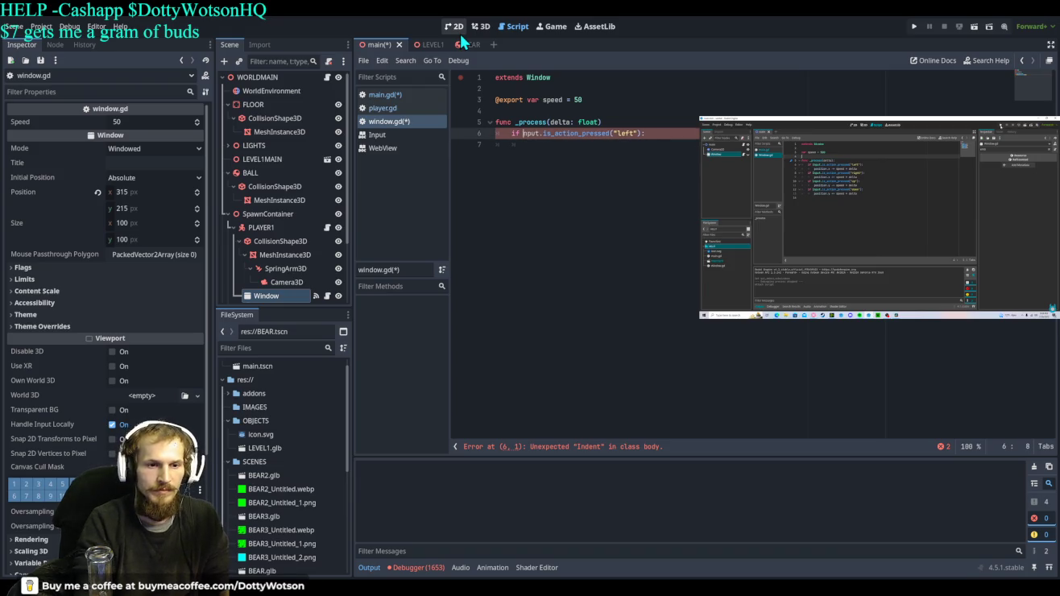
type("I")
key("Down")
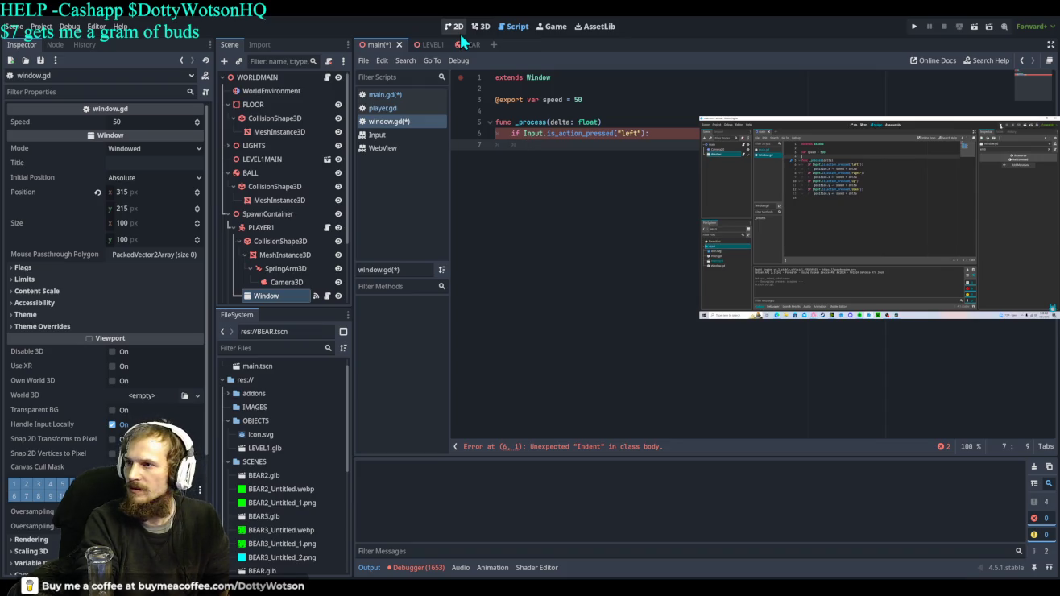
Step: Make the left check run position.x -= speed * delta
type("position")
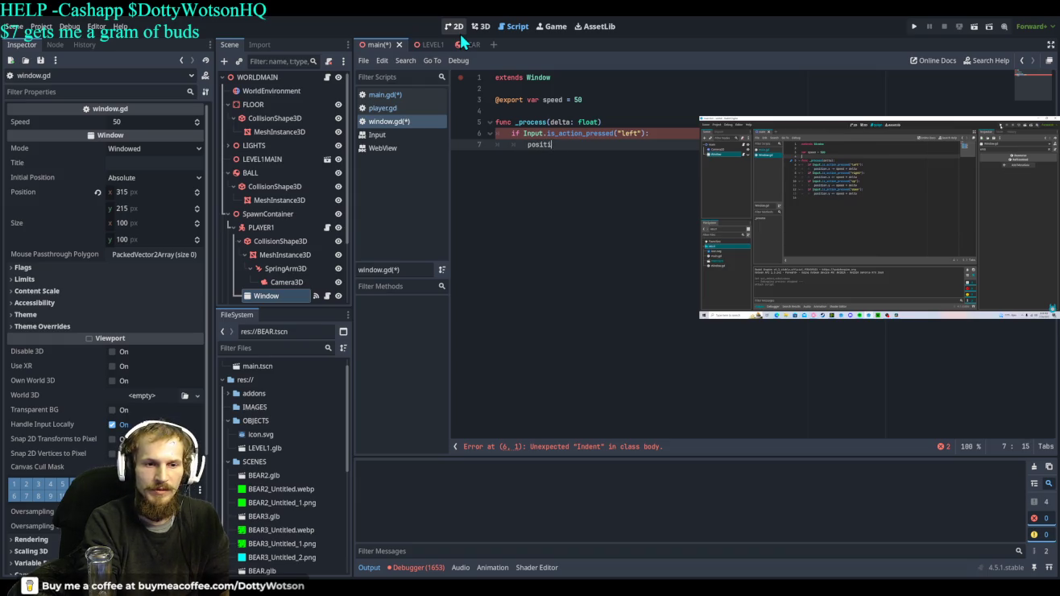
type(".x -= speed")
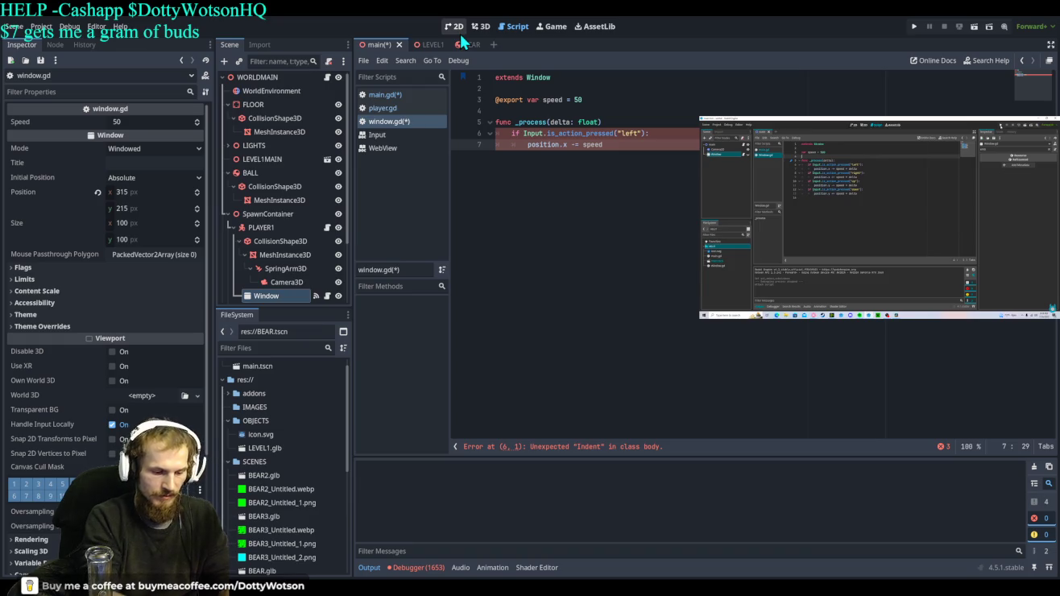
type("*")
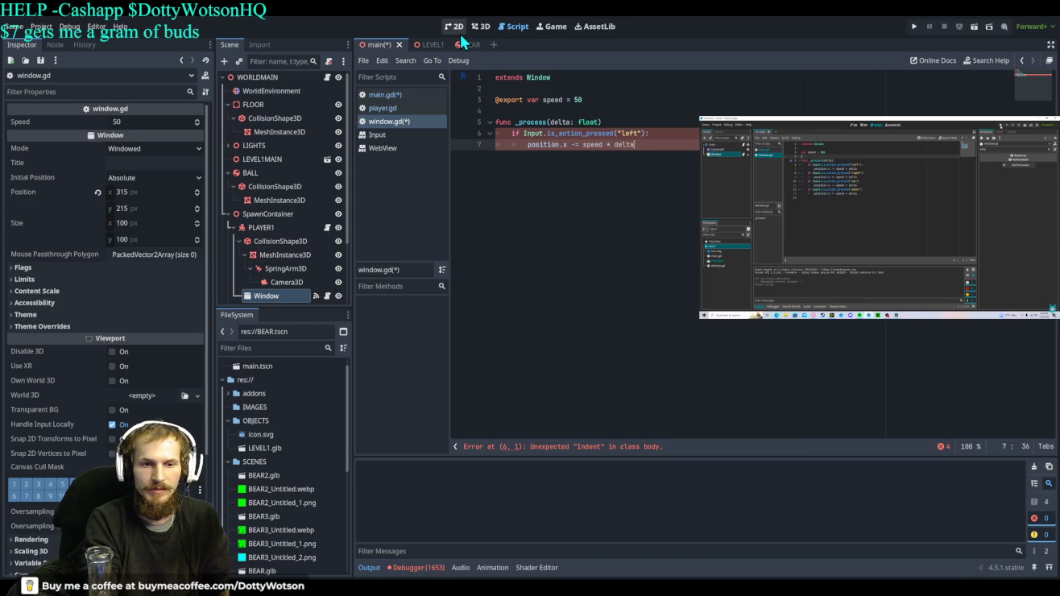
key("BackSpace")
key("BackSpace")
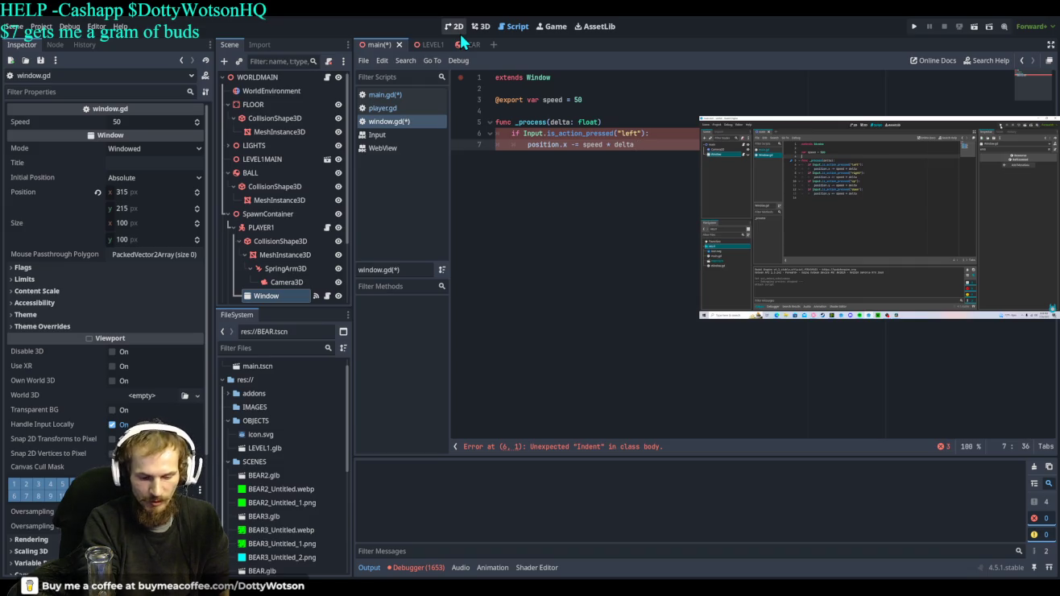
type(":")
key("BackSpace")
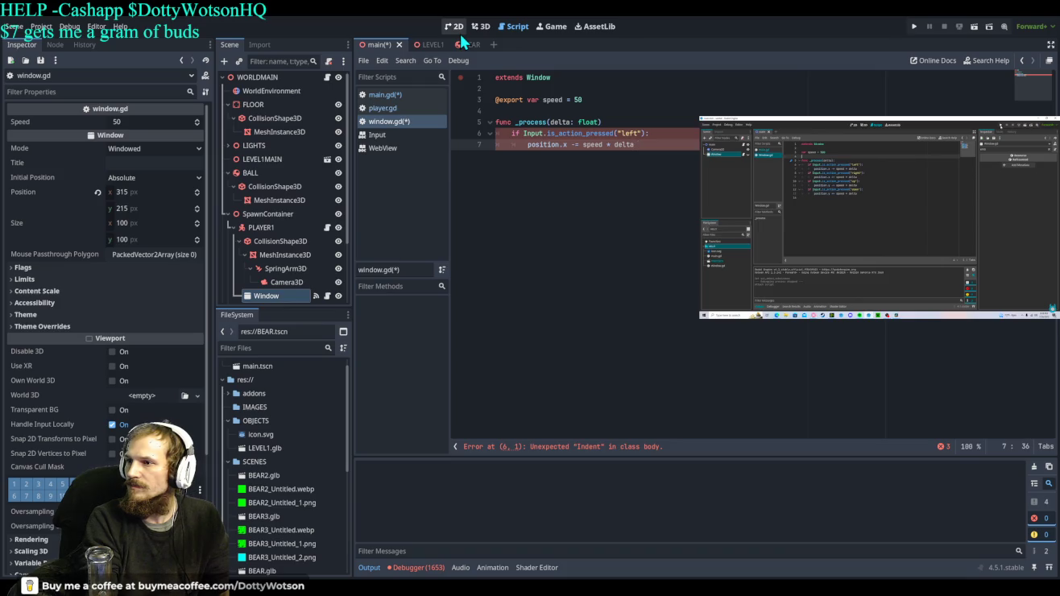
key("Return")
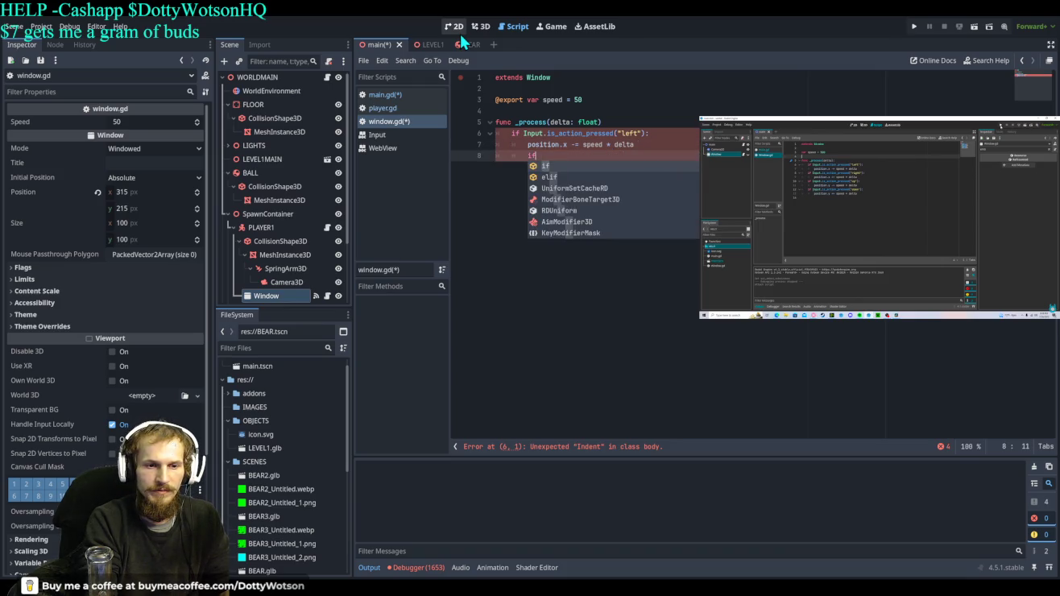
Step: Start a second check on line 8 with the word 'Input'
key("BackSpace")
key("BackSpace")
type("i")
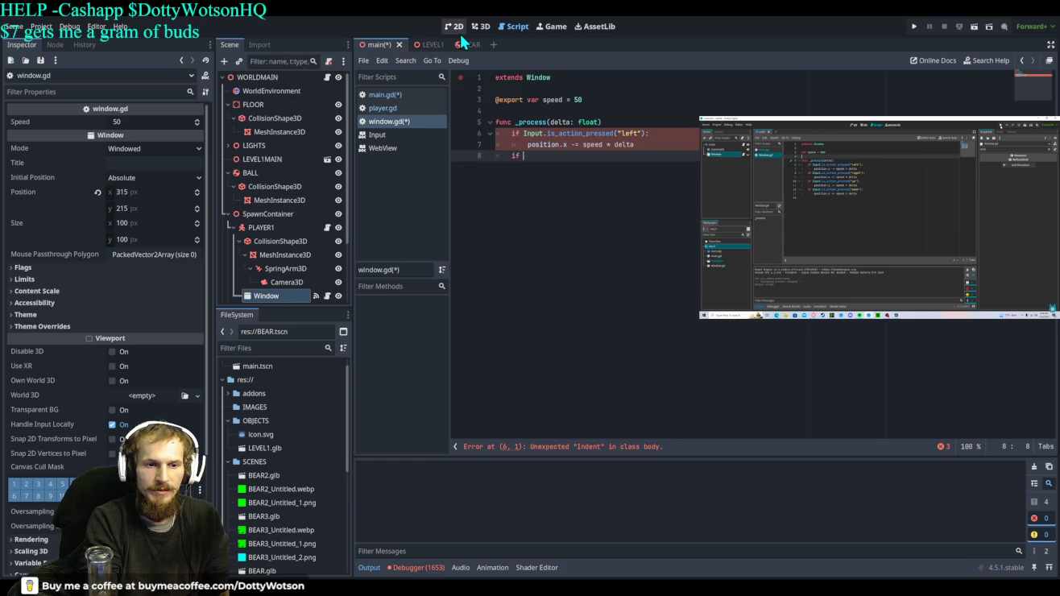
key("BackSpace")
key("BackSpace")
type("IN")
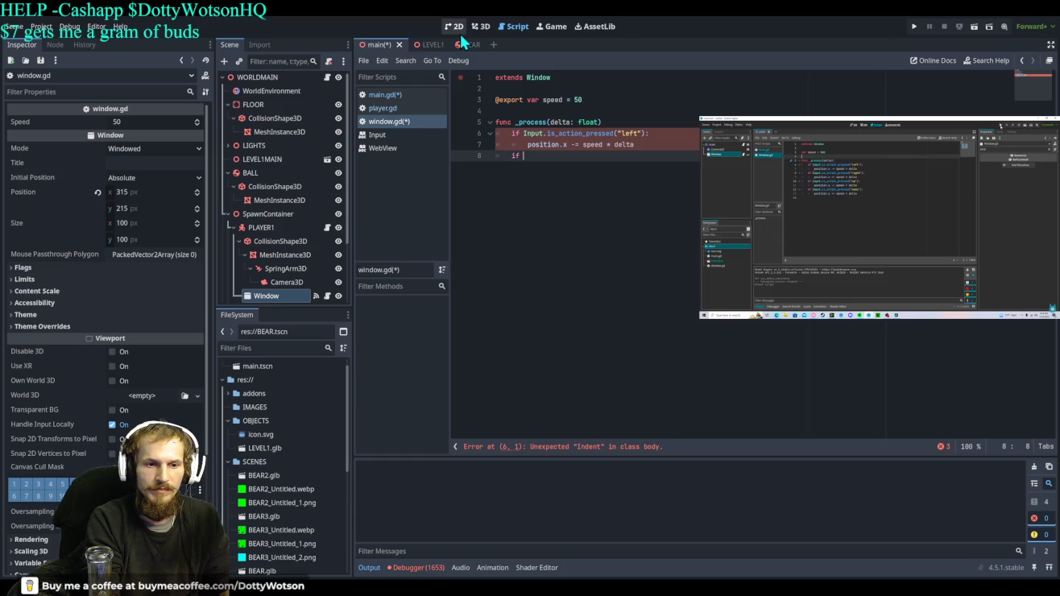
type("put")
key("BackSpace")
type("nput.")
key("BackSpace")
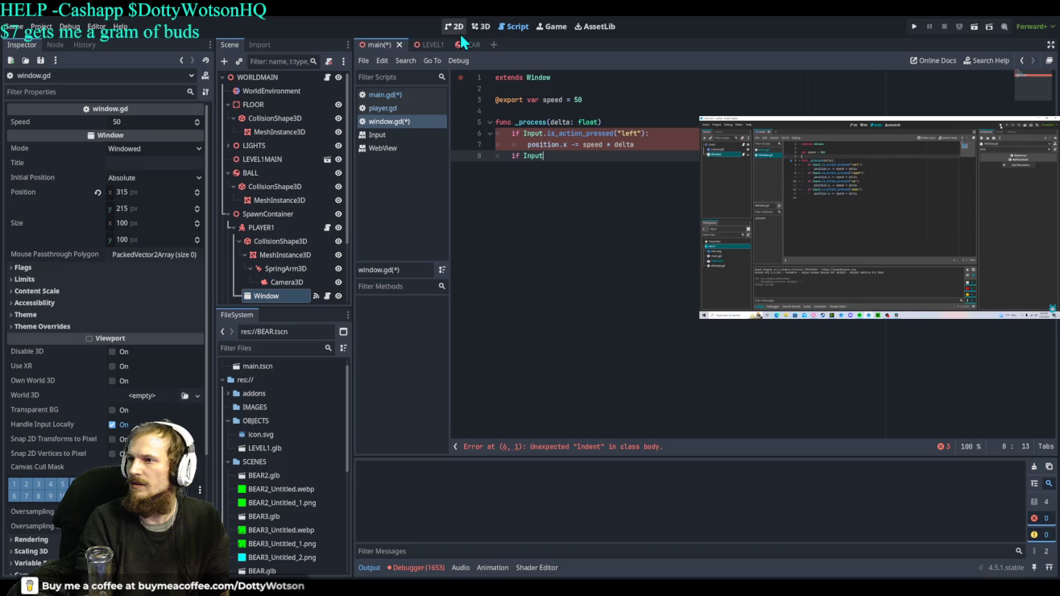
Step: Complete line 8 as 'Input.is_action_just_pressed("right"):'
key("Up")
key("Up")
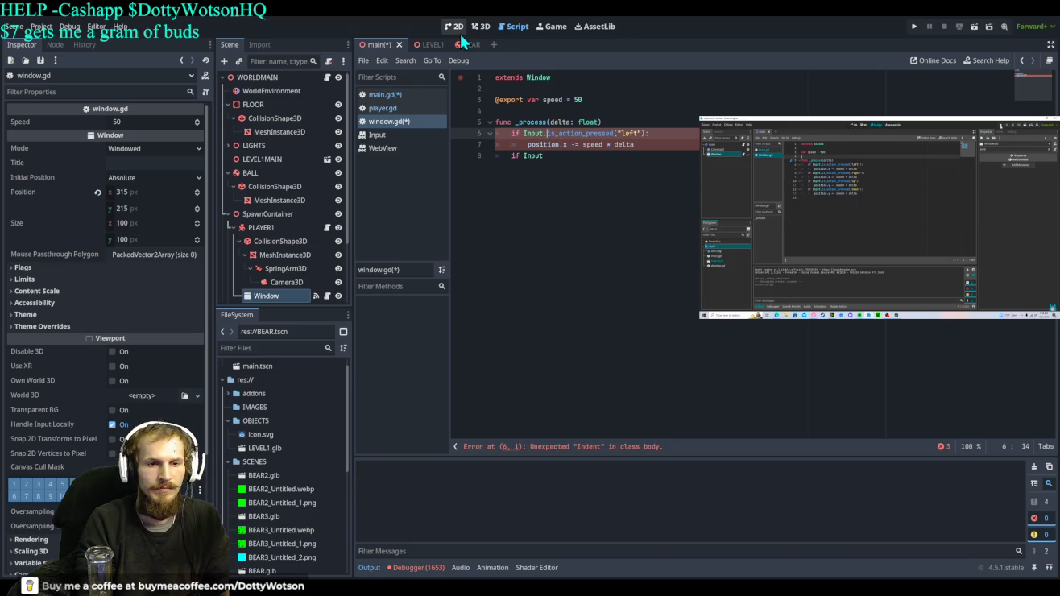
key("Up")
key("End")
key("Left")
key("Right")
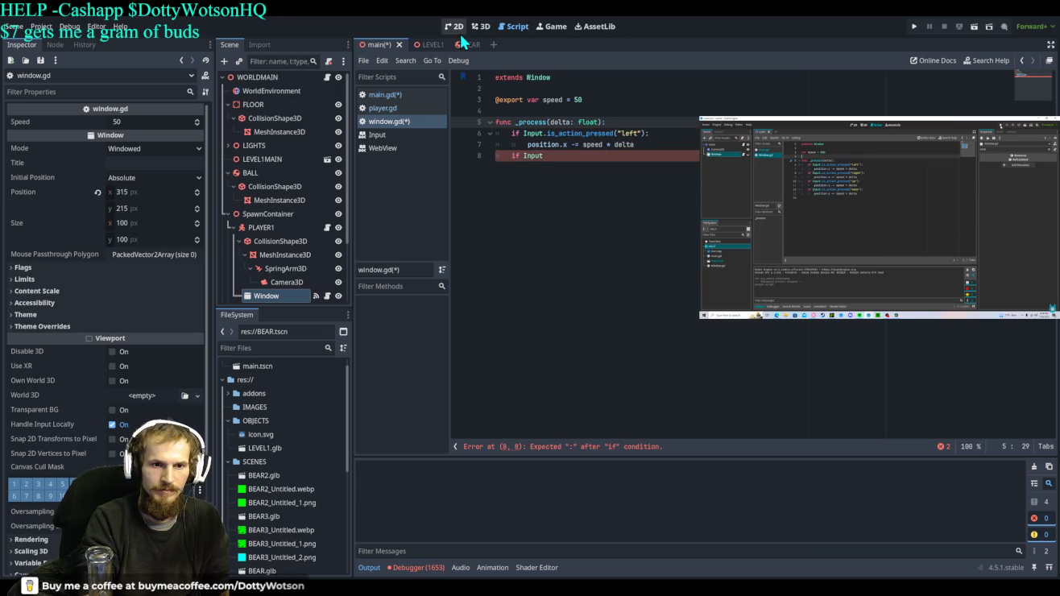
key("Down")
key("Down")
key("Down")
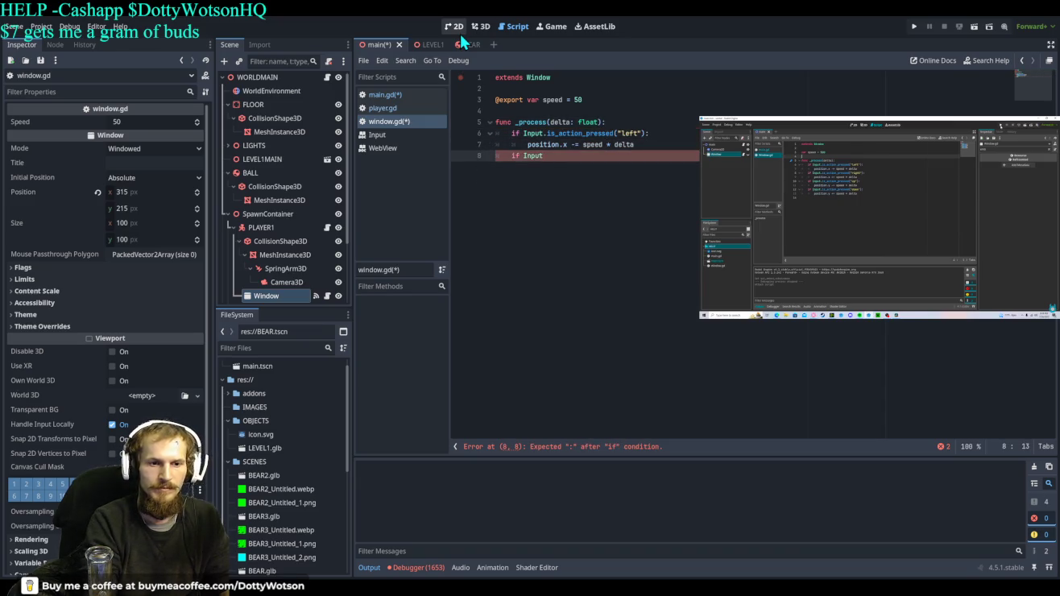
type(".is")
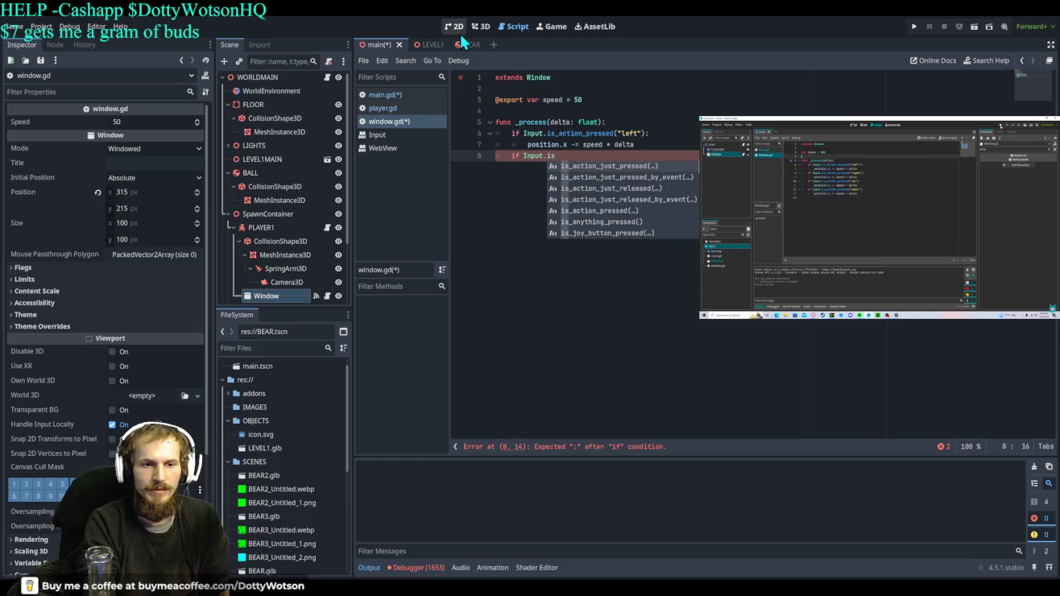
key("Return")
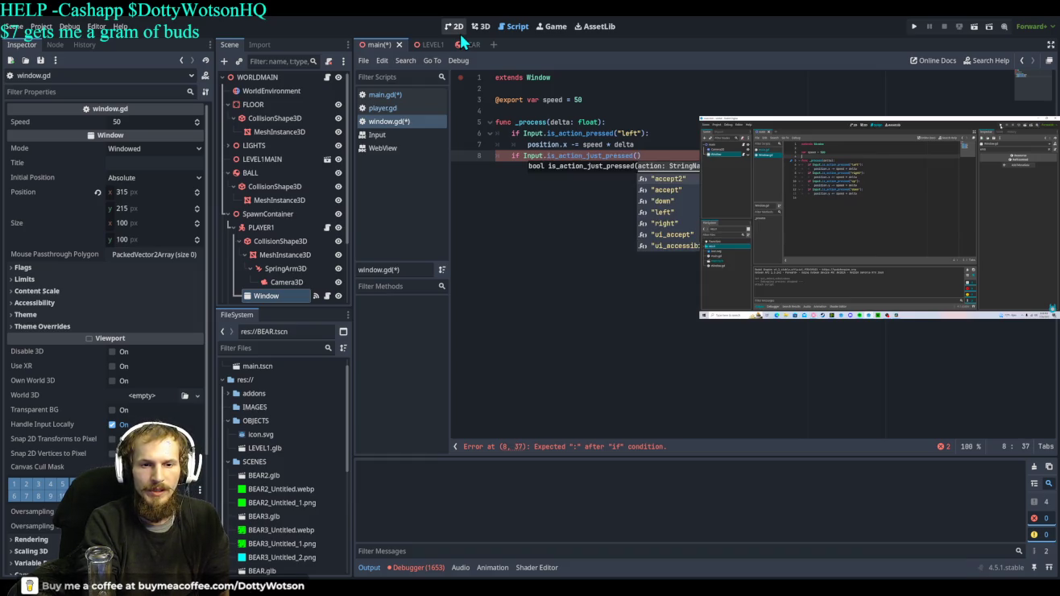
type("ri")
key("BackSpace")
key("BackSpace")
key("BackSpace")
type("(\"")
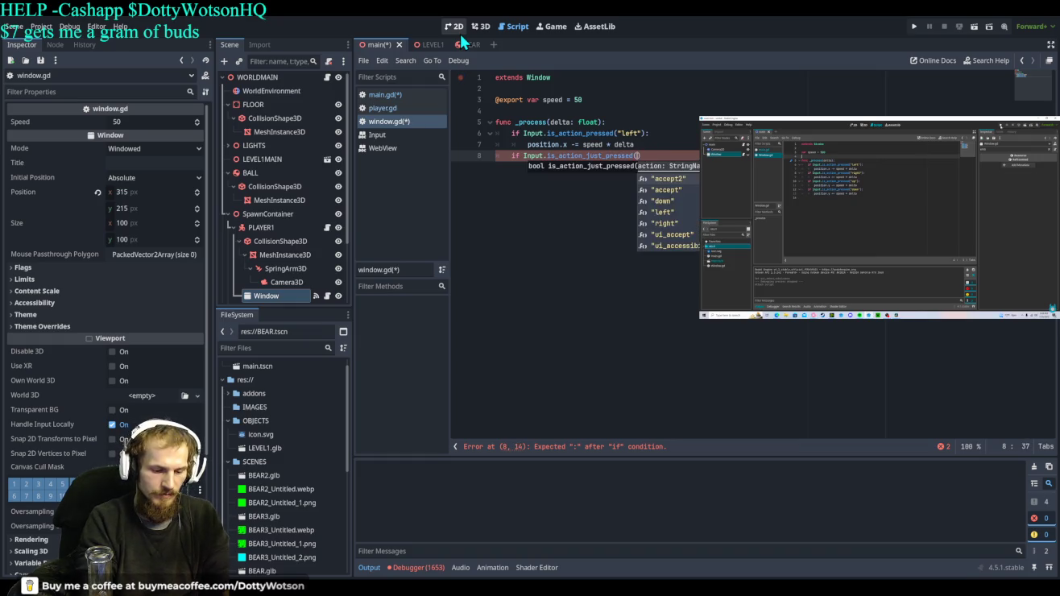
type("right")
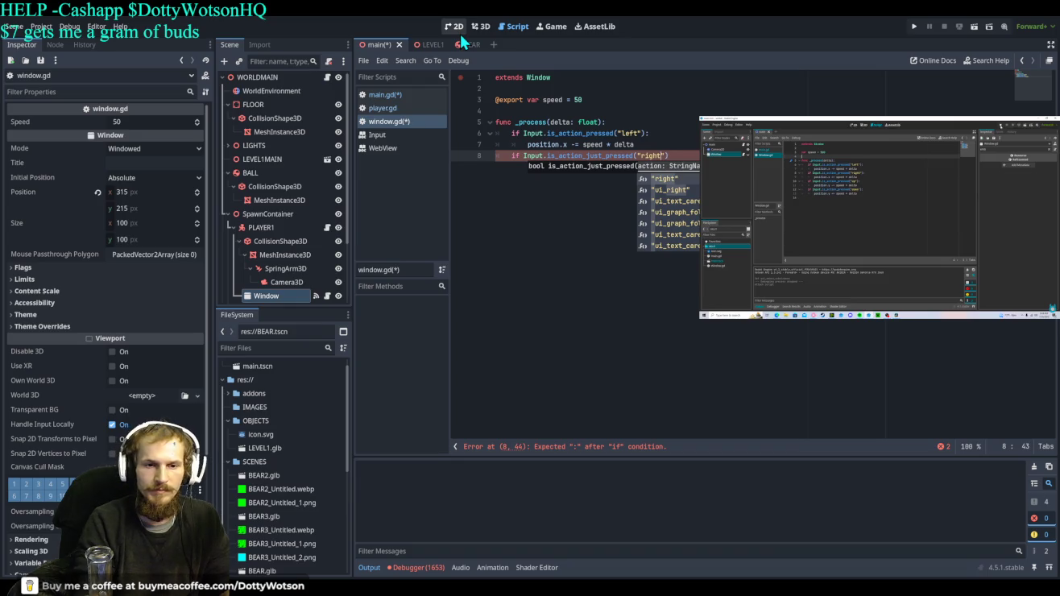
type("\"):")
Step: Give the right check the body 'position.x += speed * delta'
key("Return")
type("position")
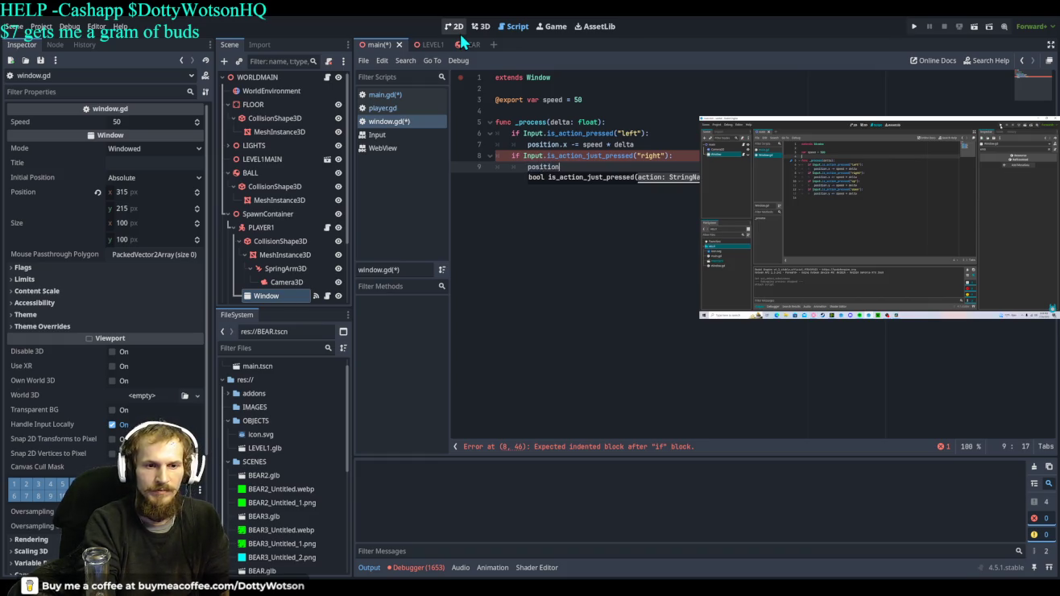
type(".x")
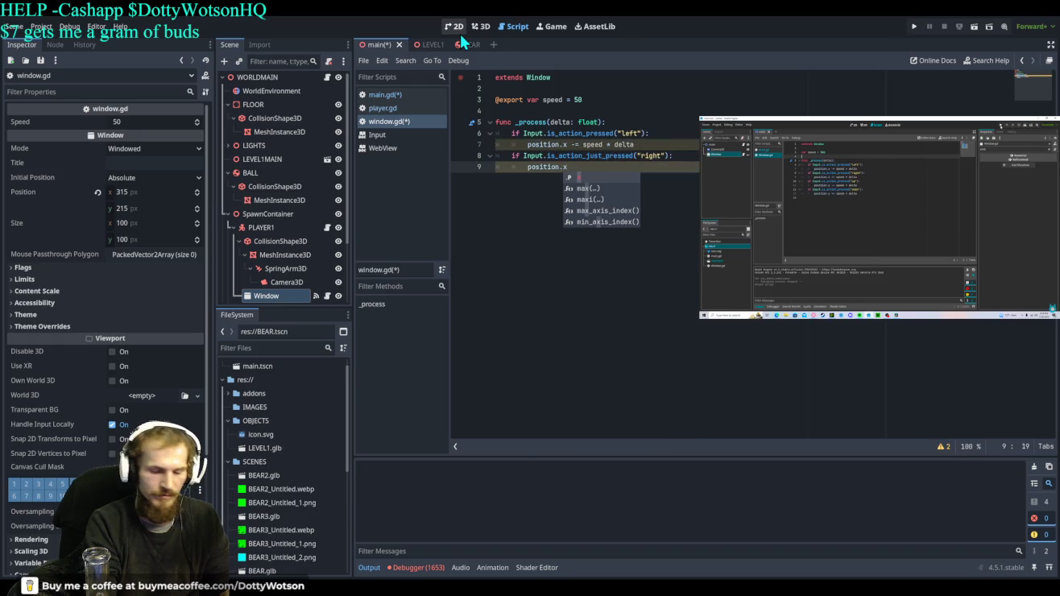
type("=")
key("BackSpace")
key("BackSpace")
type(".")
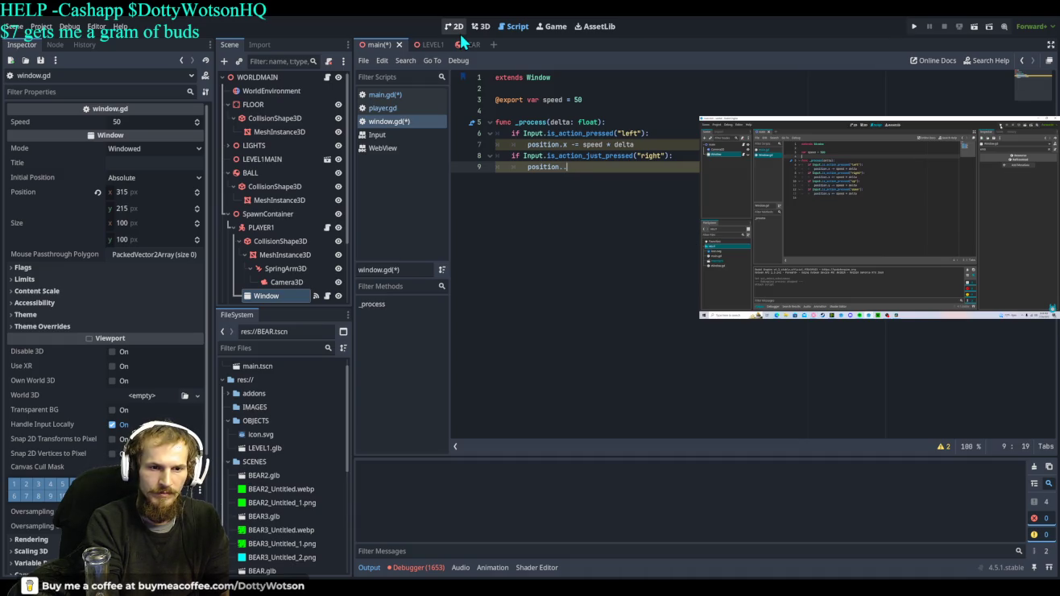
key("BackSpace")
type("x +=")
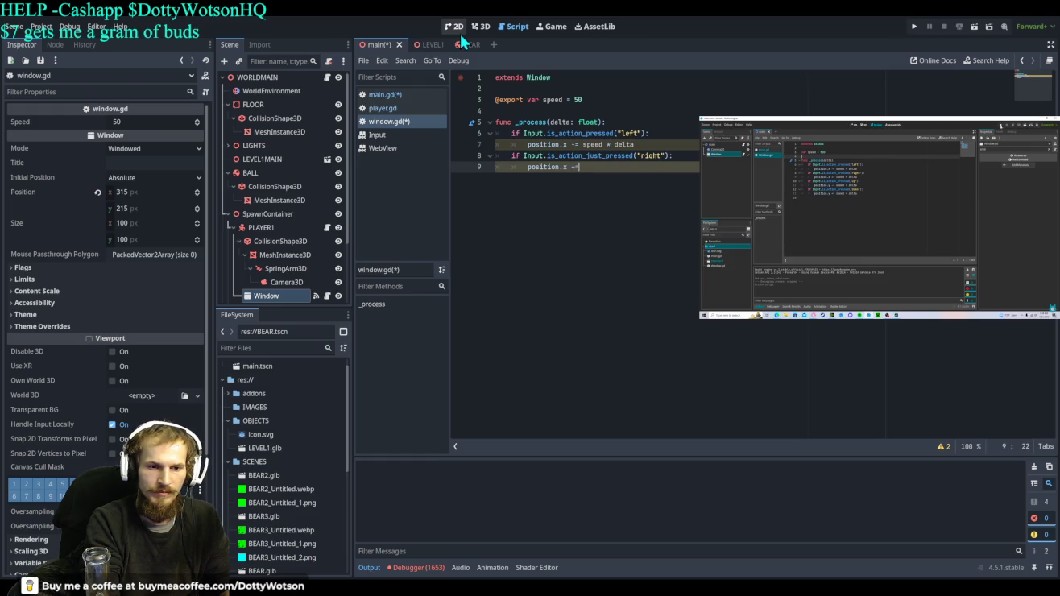
type(" speed ")
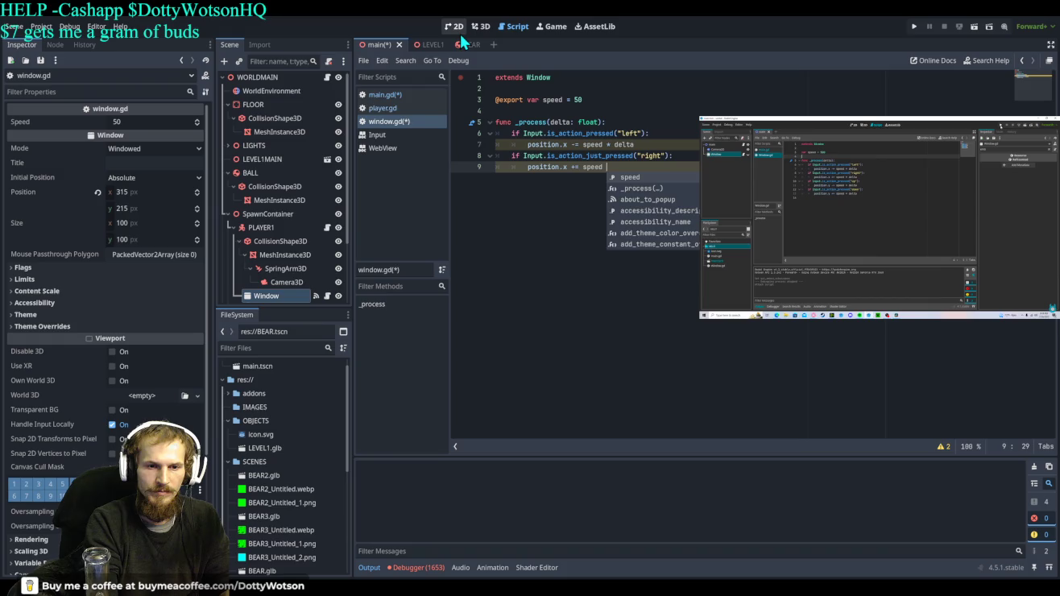
type("* delta")
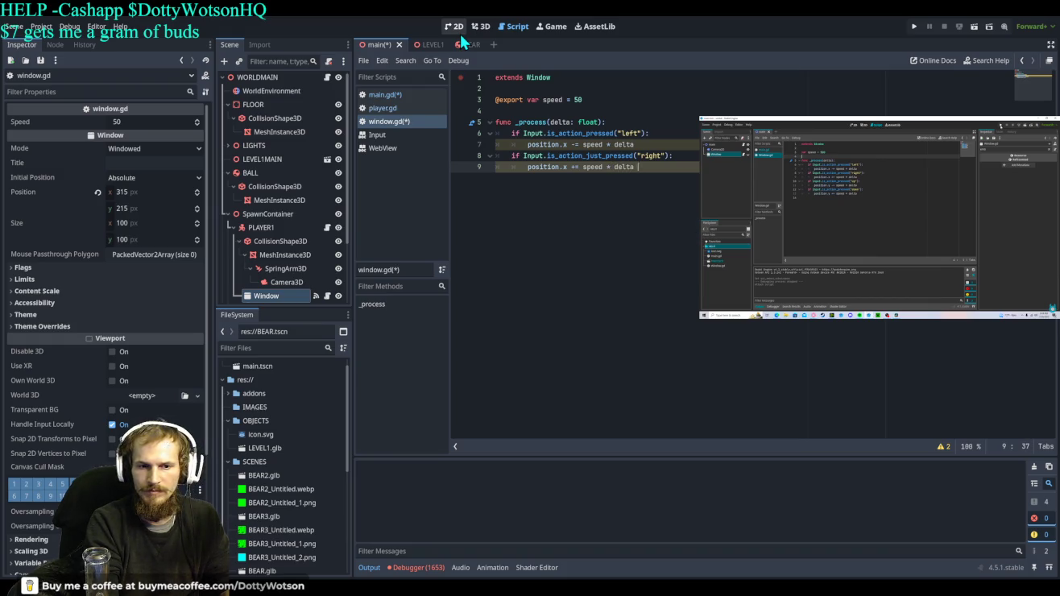
key("Return")
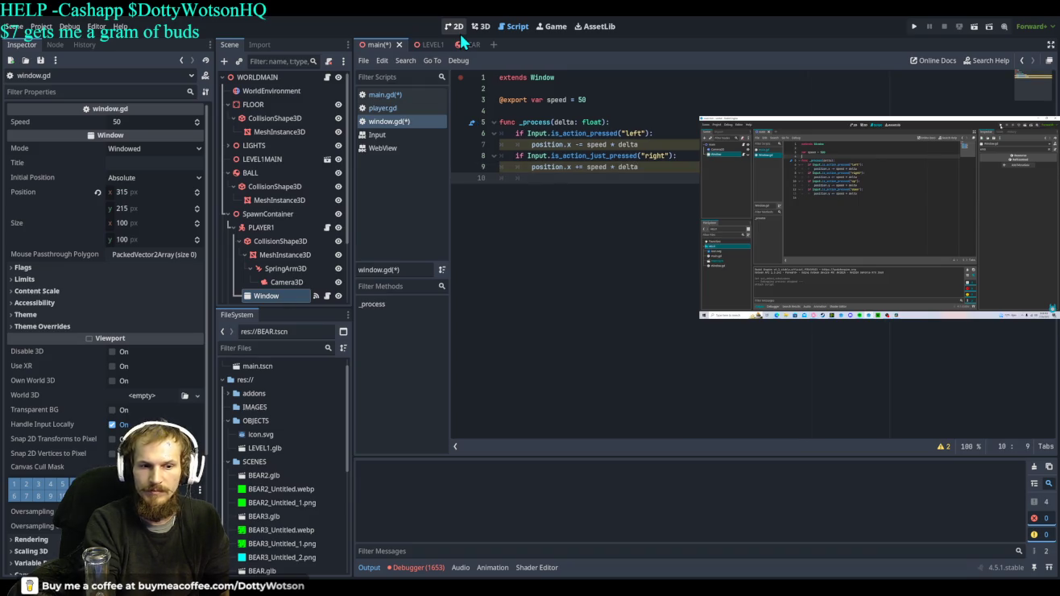